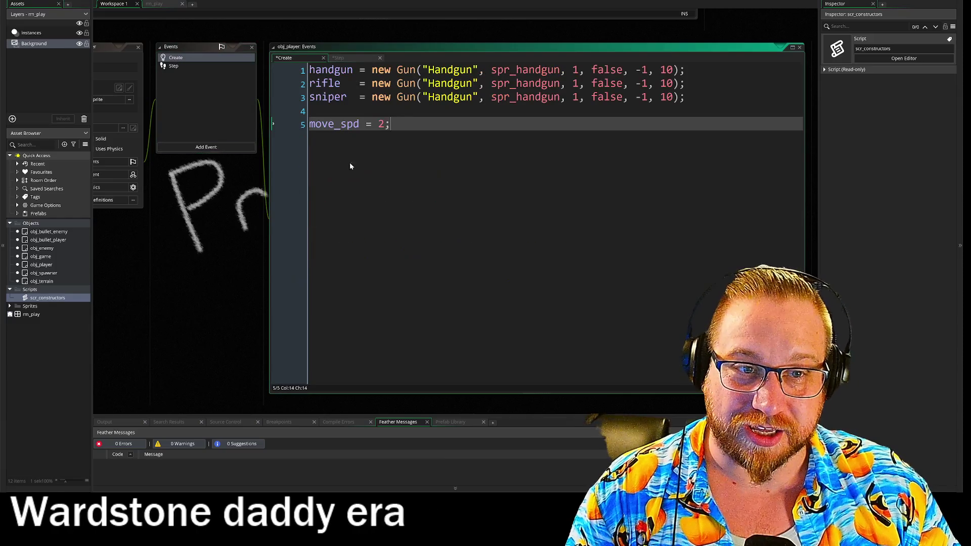
Paste the three Countdown timer lines below the gun definitions, above move_spd
click(313, 111)
key(Return)
key(Return)
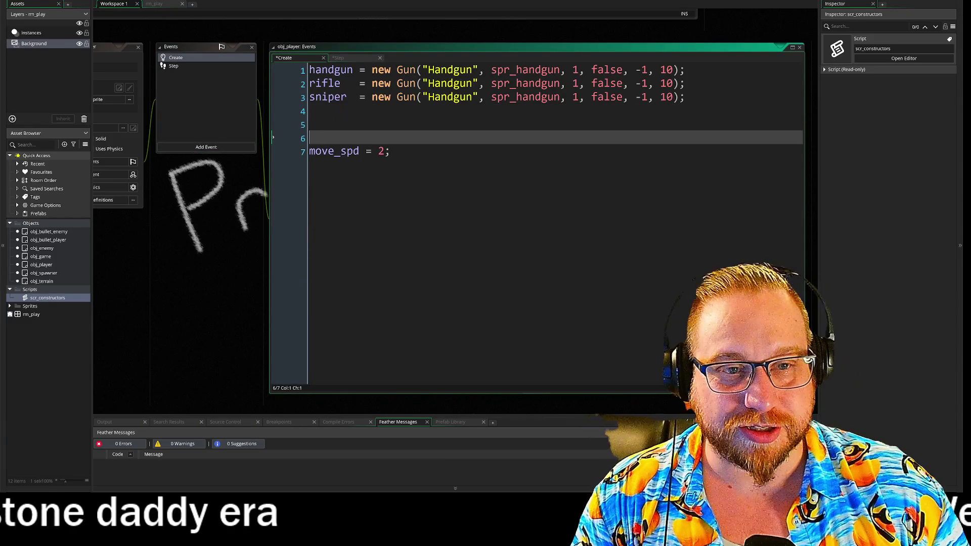
key(Up)
text(dodge_timer     = new Countdown(0); dodge_cooldown  = new Countdown(0); shoot_cooldown  = new Countdown(0);)
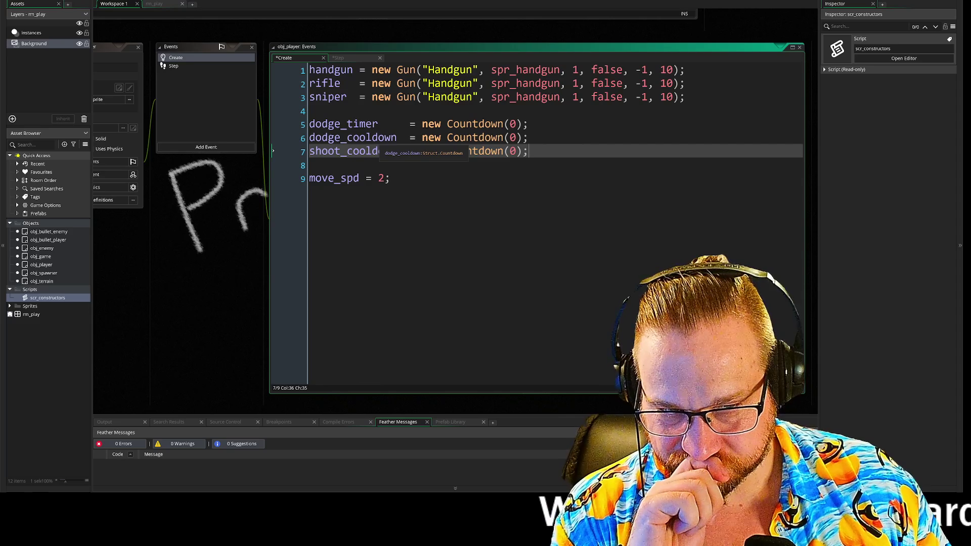
Delete the dodge_timer and dodge_cooldown lines, leaving only shoot_cooldown = new Countdown(0)
key(Up)
key(shift+Left)
key(shift+Left)
key(shift+Left)
key(shift+Up)
key(shift+Home)
key(BackSpace)
key(BackSpace)
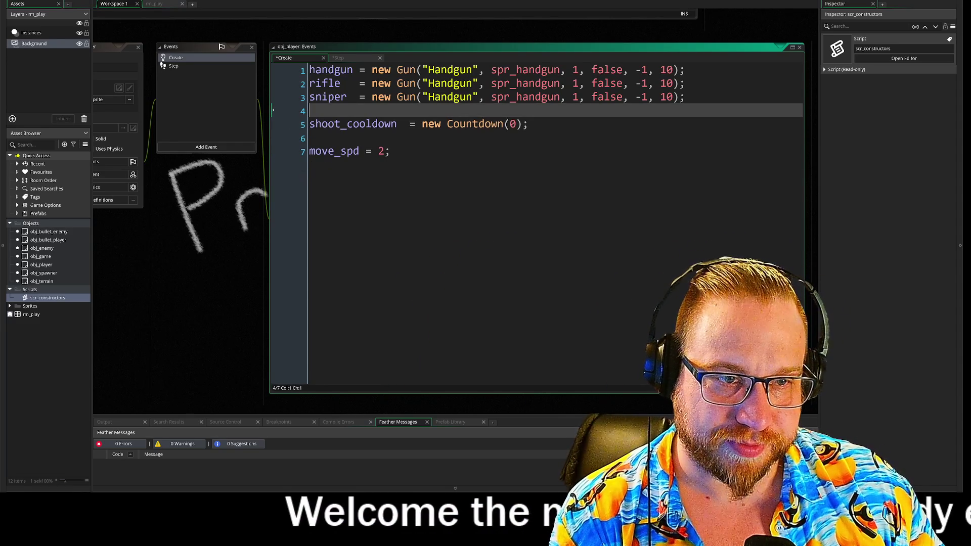
click(392, 151)
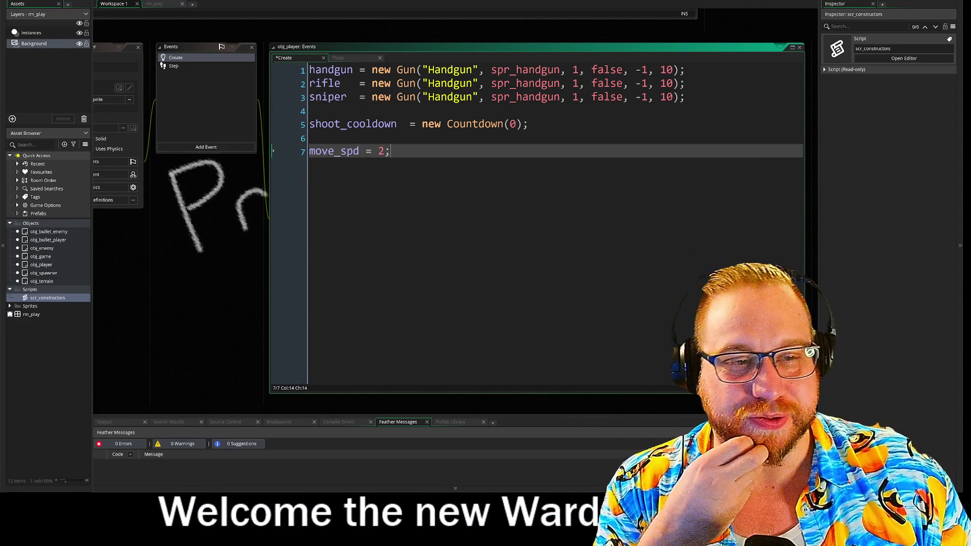
click(528, 124)
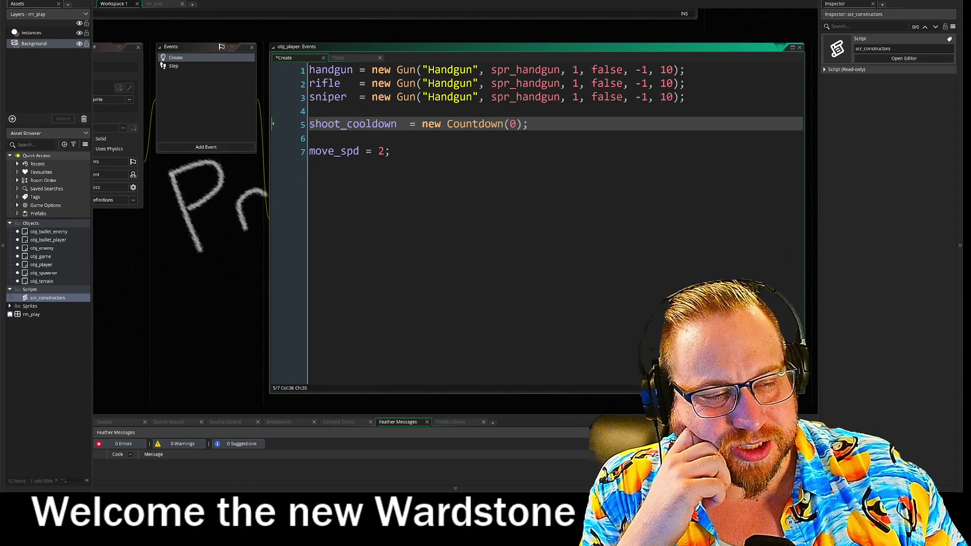
mouse_move(488, 125)
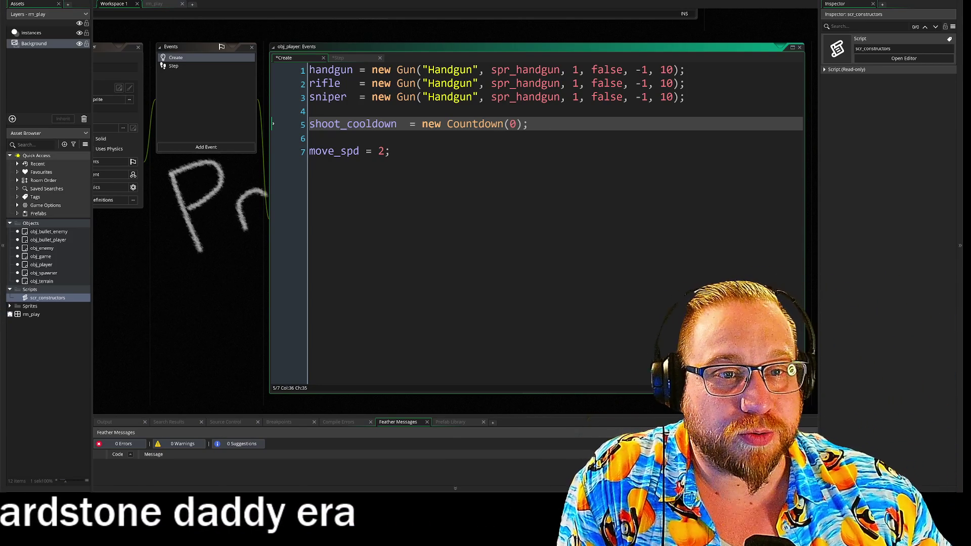
double_click(451, 85)
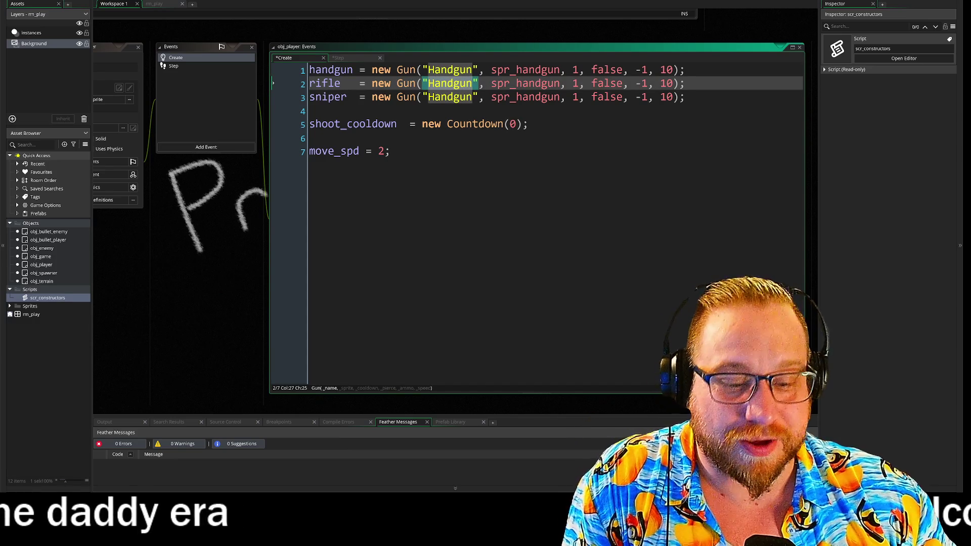
Change the rifle Gun's name from "Handgun" to "Rifle" and the sniper's to "Sniper"
text(Rifle)
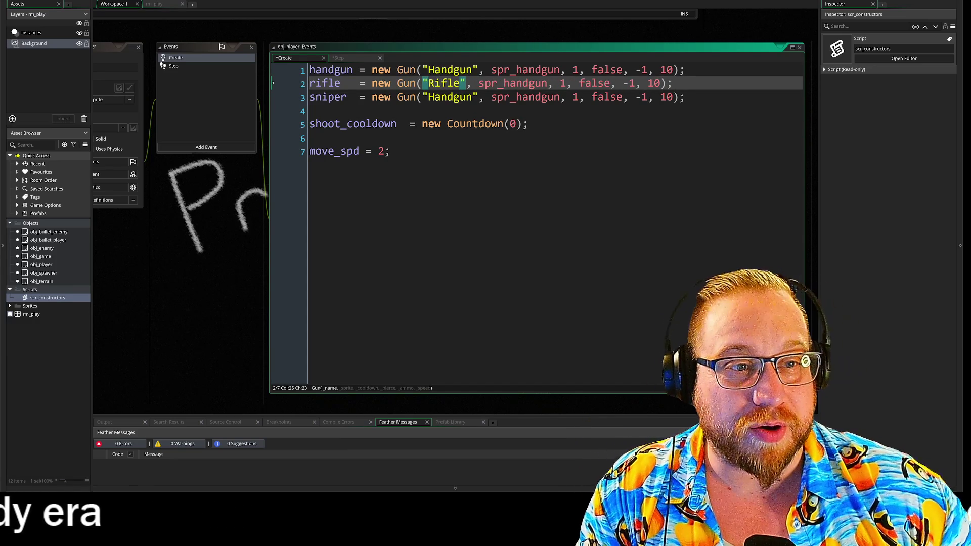
key(Down)
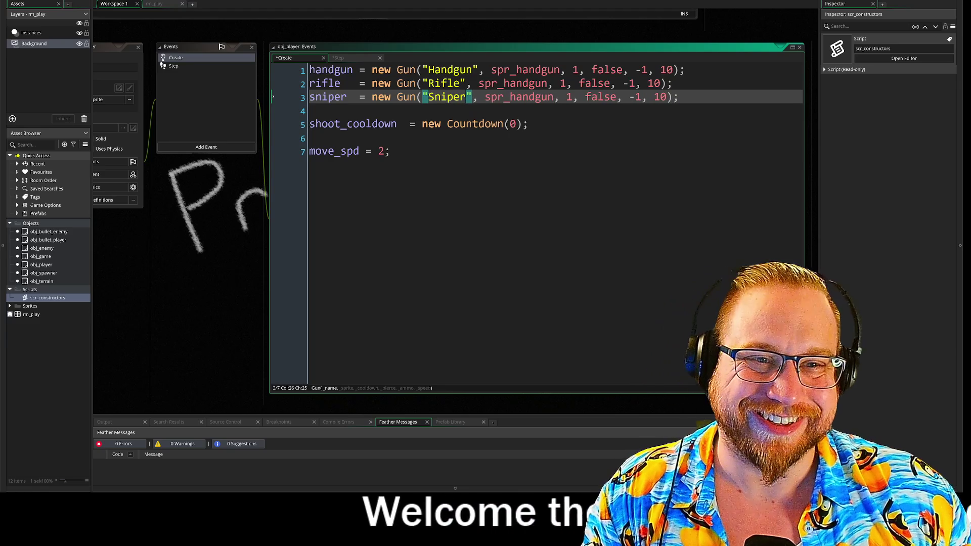
click(390, 151)
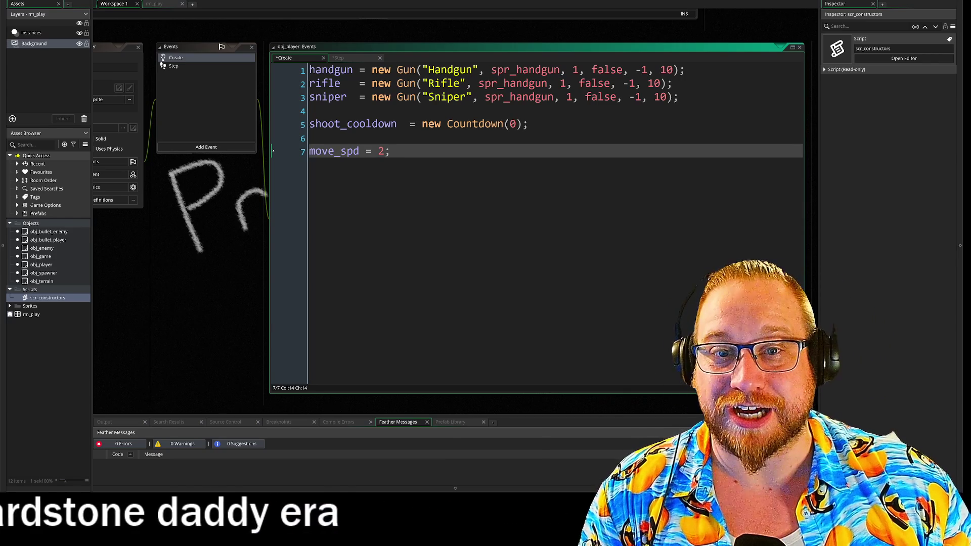
scroll(480, 202, down, 1)
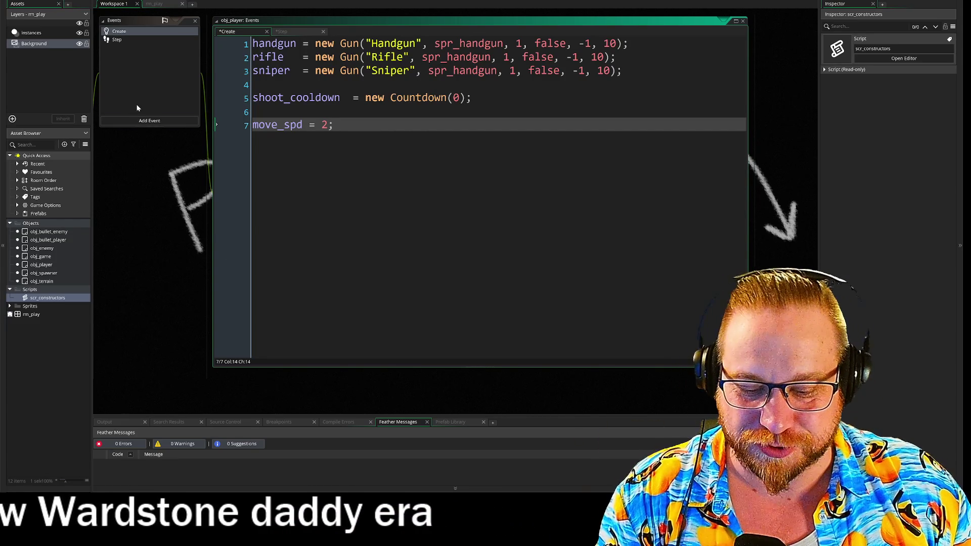
Open obj_player's Step event and insert a new line after the direction update
click(115, 40)
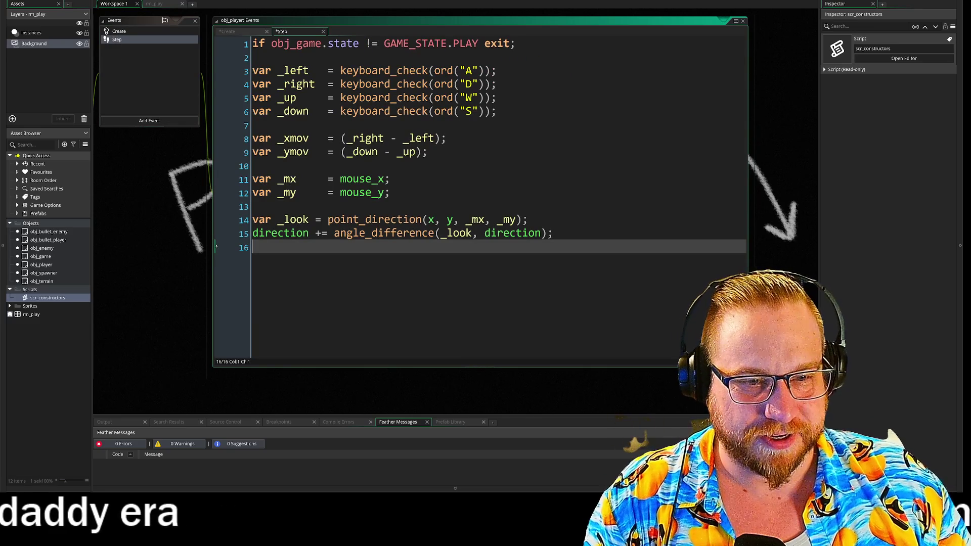
key(Return)
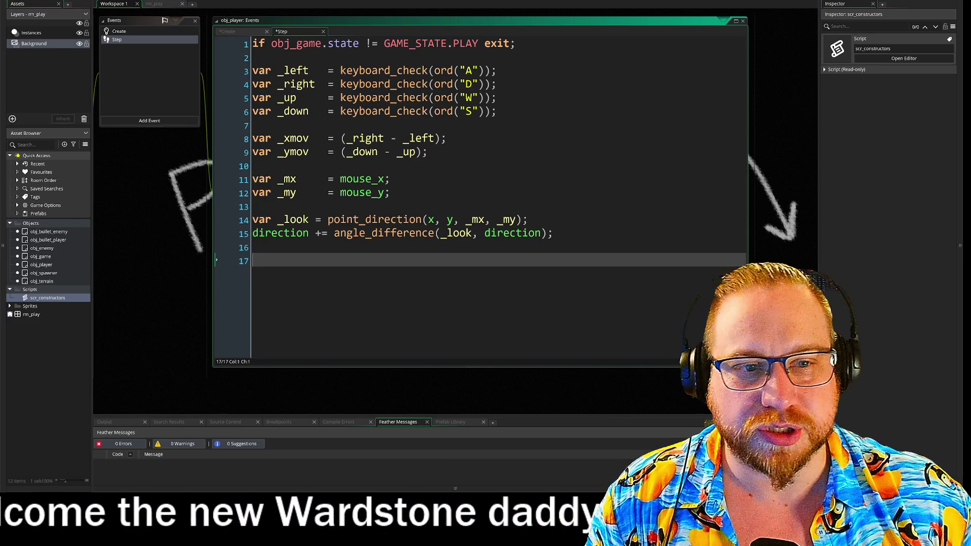
click(154, 4)
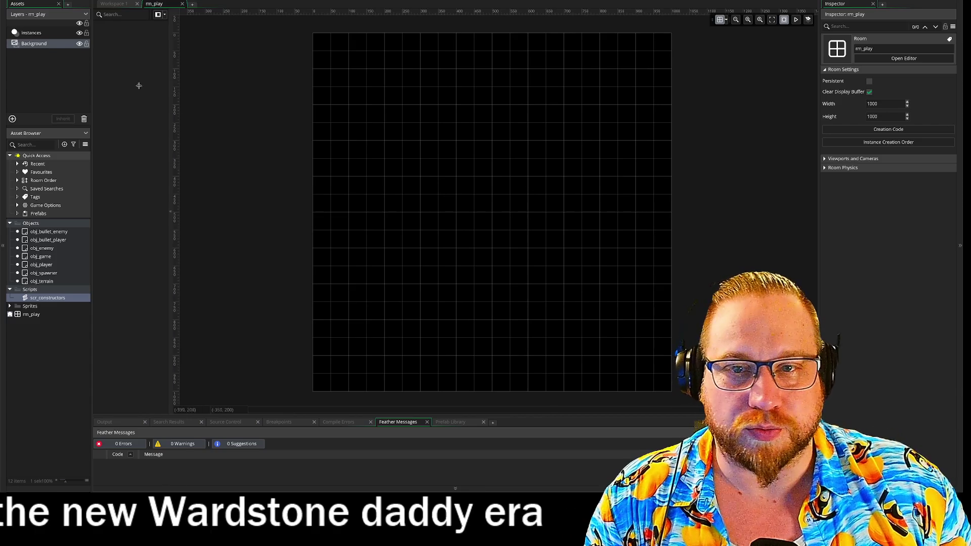
Drop an obj_game instance into the top-left corner of rm_play
mouse_move(40, 257)
mouse_down()
mouse_move(323, 39)
mouse_move(320, 47)
mouse_up()
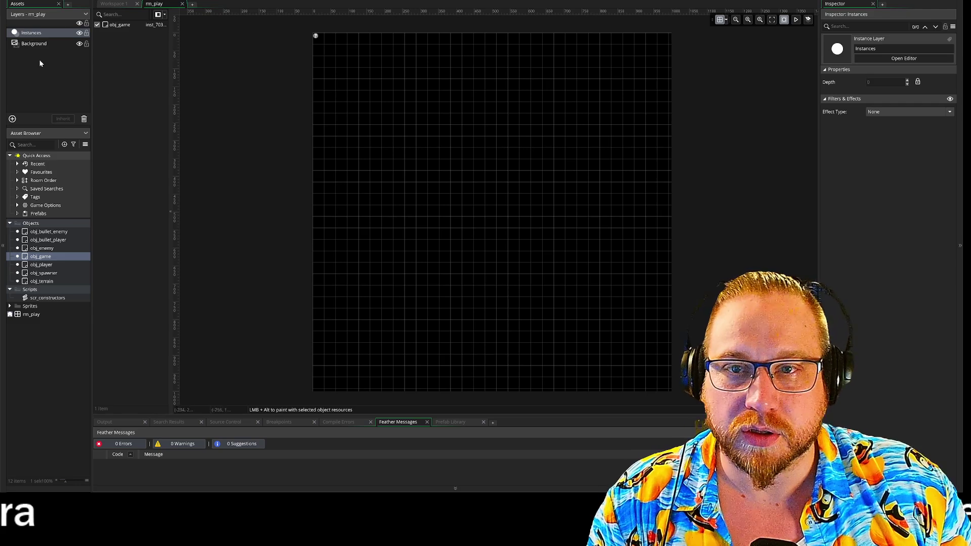
click(30, 44)
click(31, 33)
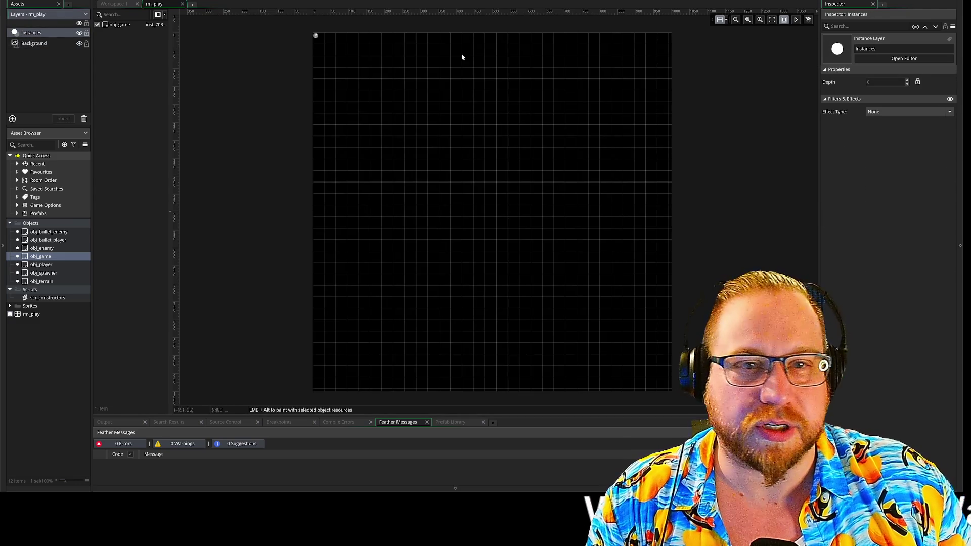
Set the room grid to 50 by 50 with white grid lines
click(727, 21)
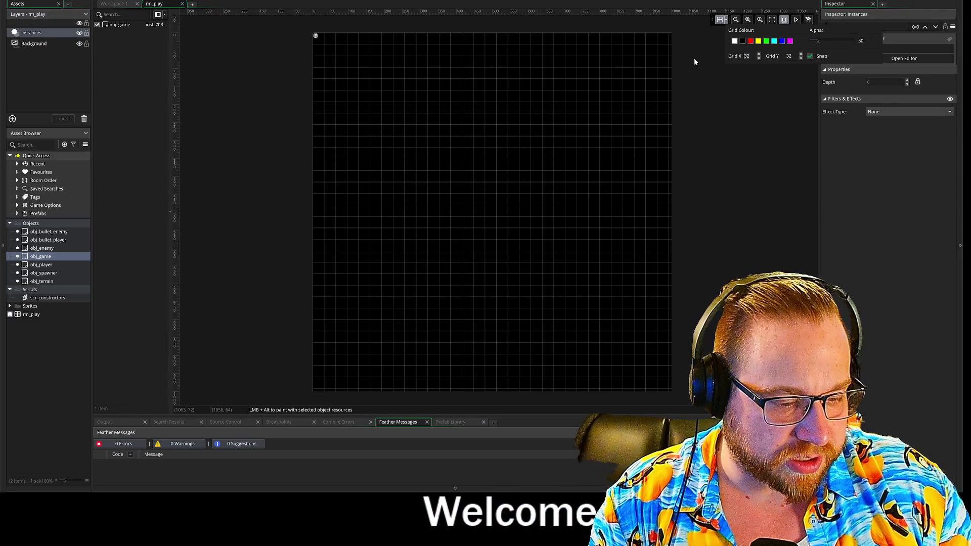
text(50)
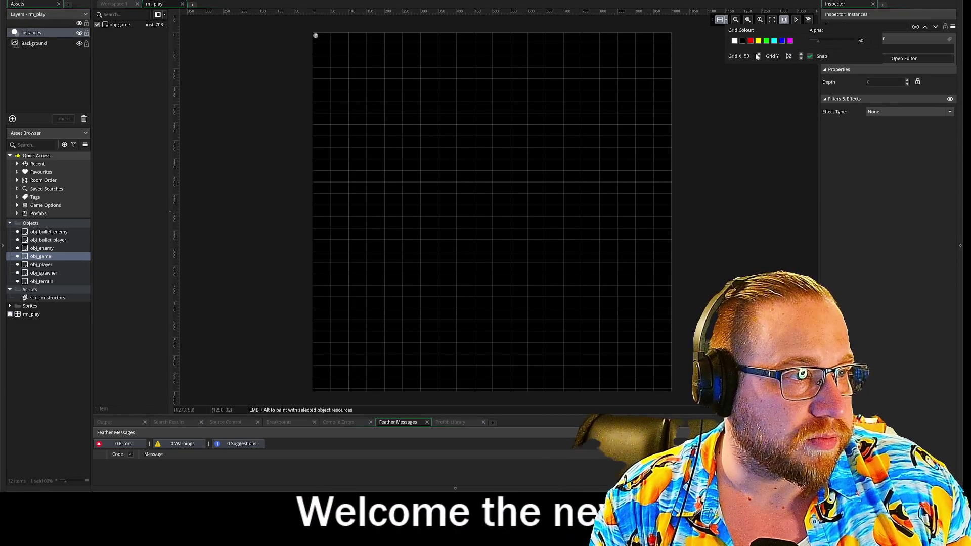
key(Tab)
text(50)
click(759, 42)
click(742, 41)
click(750, 41)
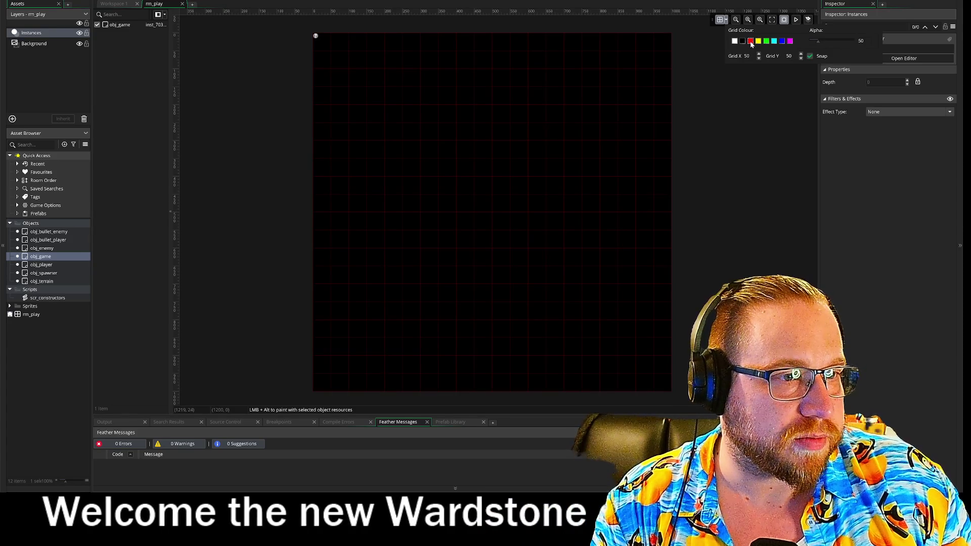
click(734, 41)
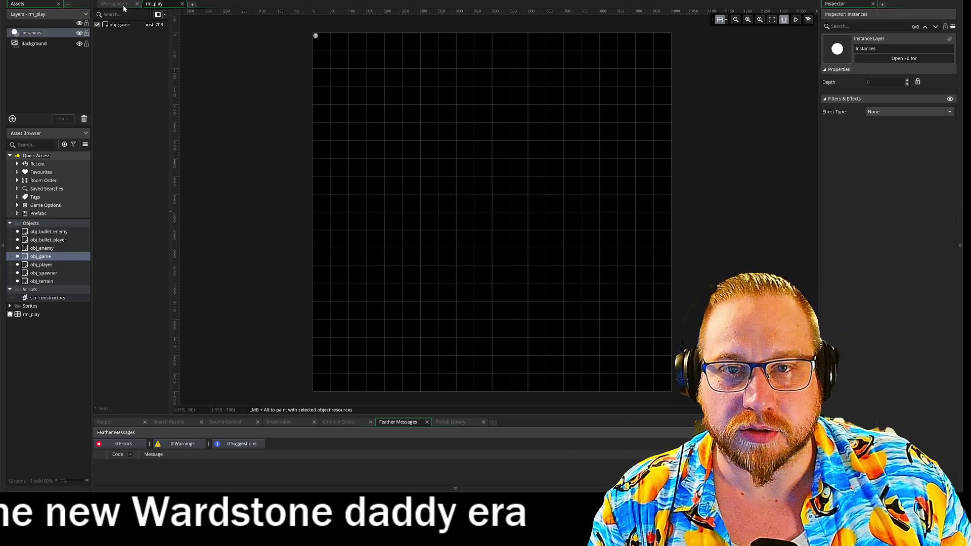
key(ctrl+Tab)
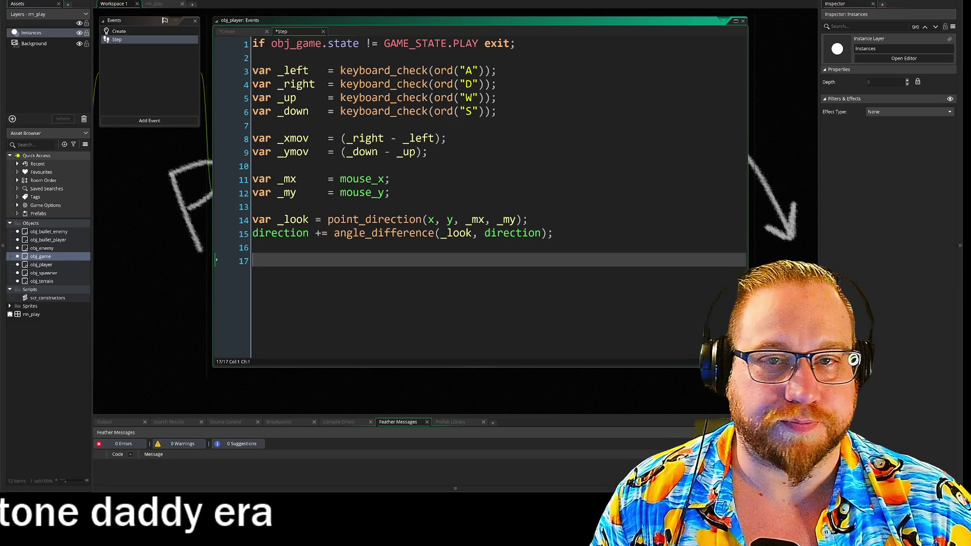
Assign spr_player from the Sprites folder as obj_player's sprite
drag(176, 258, 259, 461)
drag(212, 169, 181, 98)
mouse_move(200, 312)
mouse_down()
mouse_move(202, 225)
mouse_move(196, 237)
mouse_move(300, 230)
mouse_up()
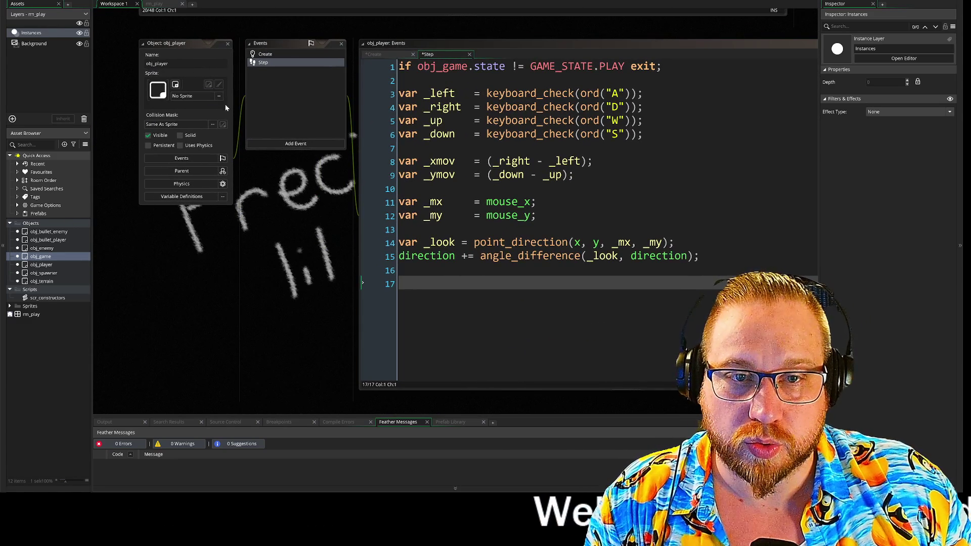
click(219, 96)
double_click(314, 120)
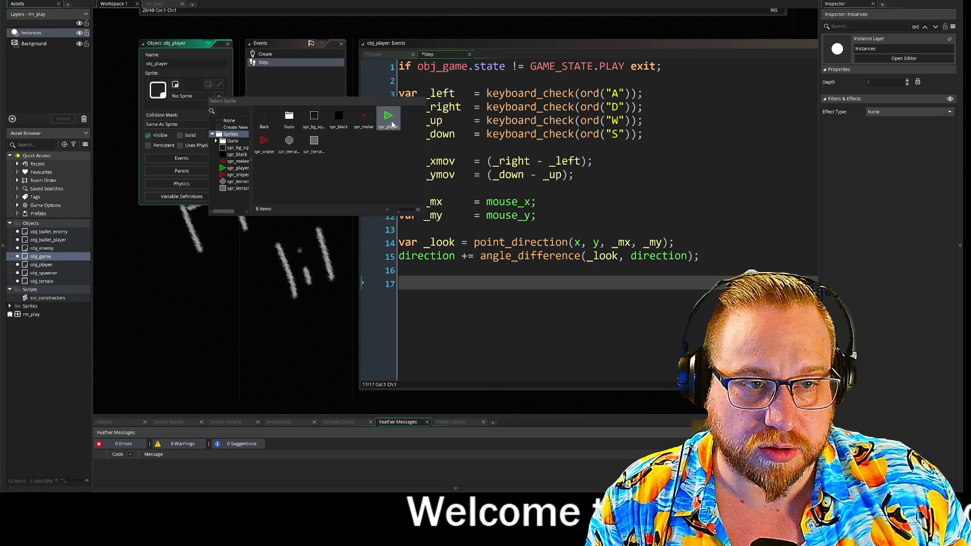
click(388, 117)
mouse_move(261, 284)
mouse_down()
mouse_move(203, 240)
mouse_move(227, 215)
mouse_move(165, 236)
mouse_up()
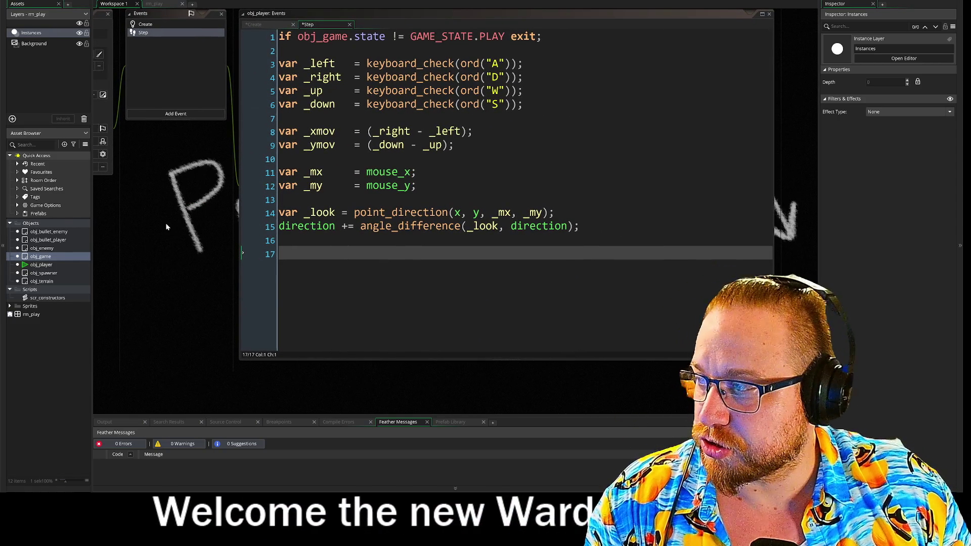
drag(203, 223, 181, 227)
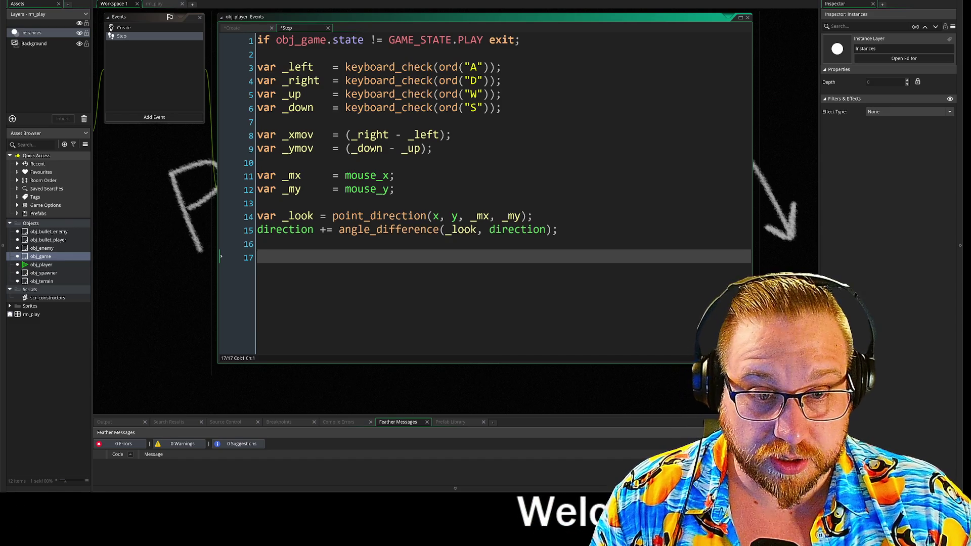
Multiply both _xmov and _ymov by move_spd in the Step code
text(_xmov *=)
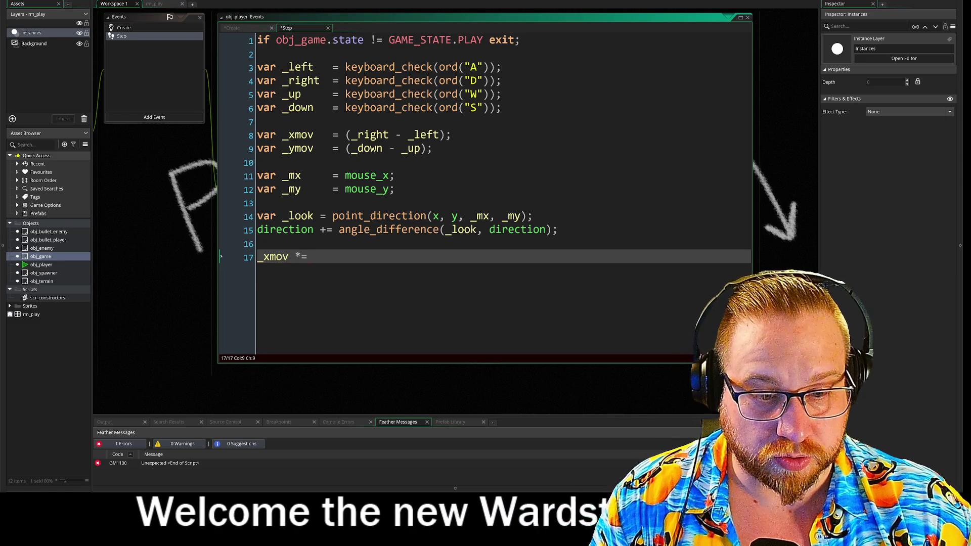
text( m)
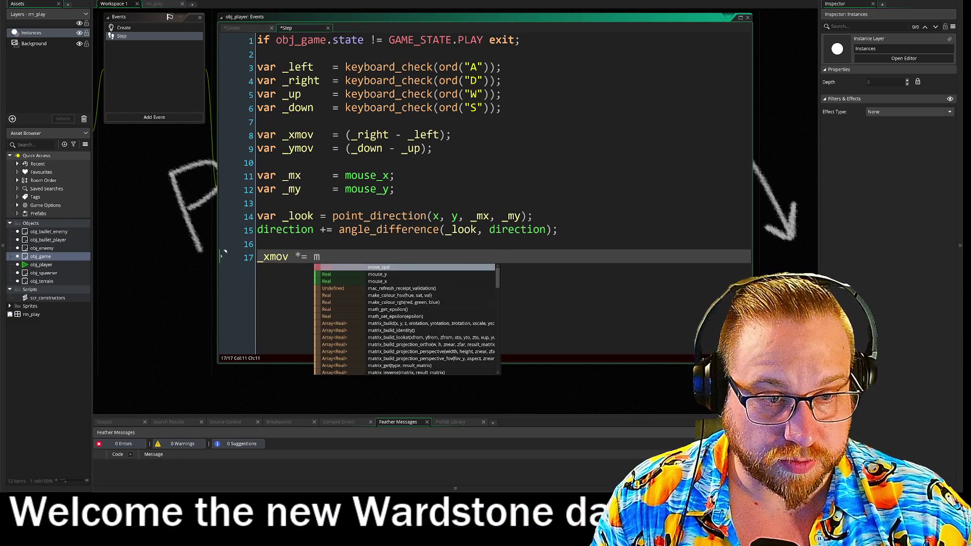
key(Return)
text(;)
key(Return)
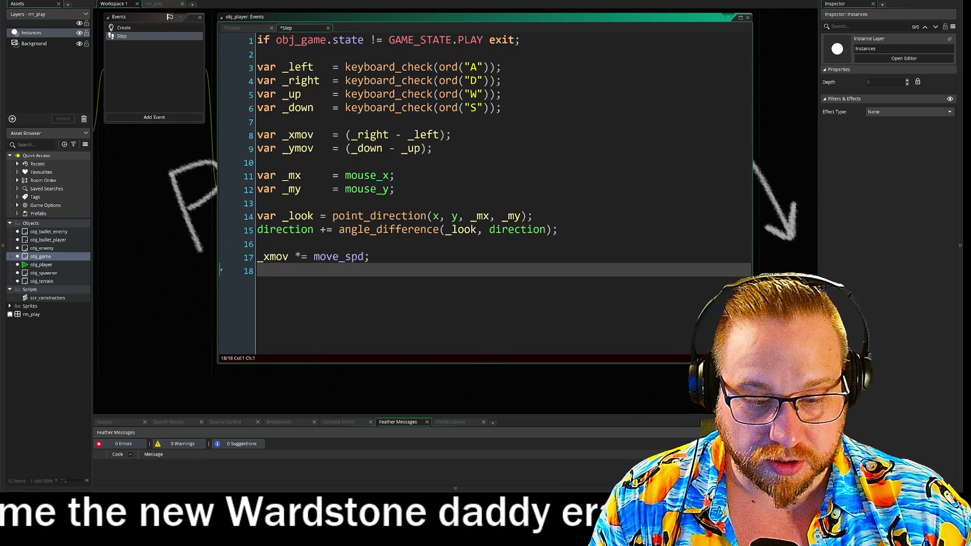
text(ymov)
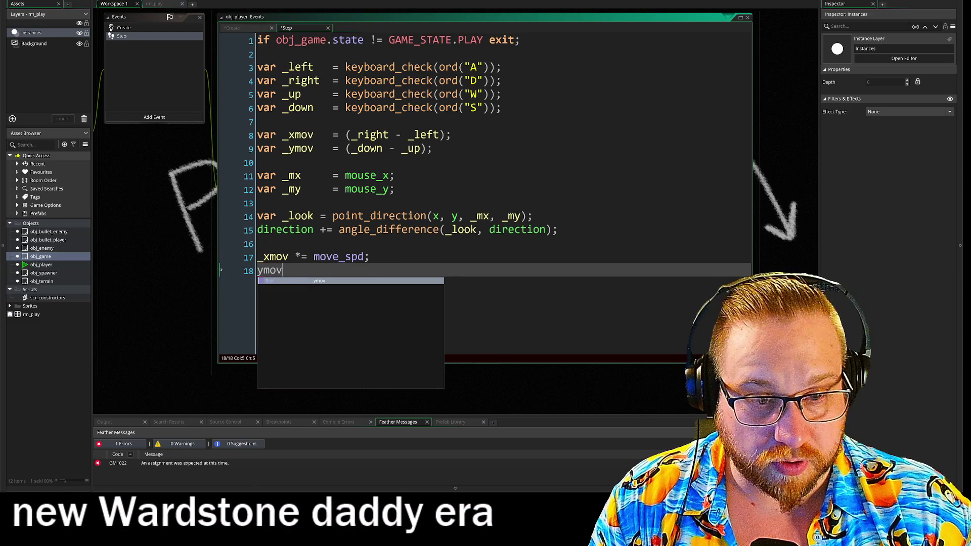
key(Return)
text(*= )
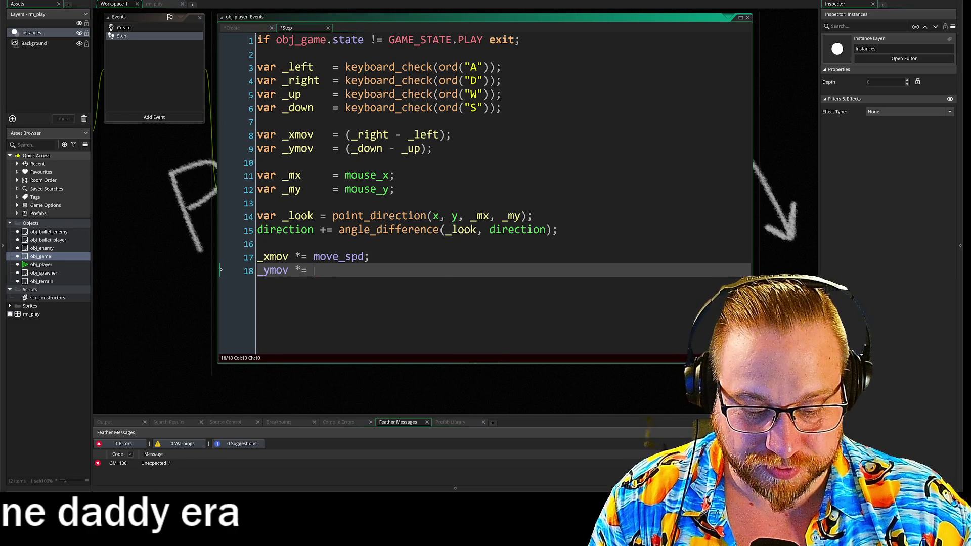
text(move)
key(Return)
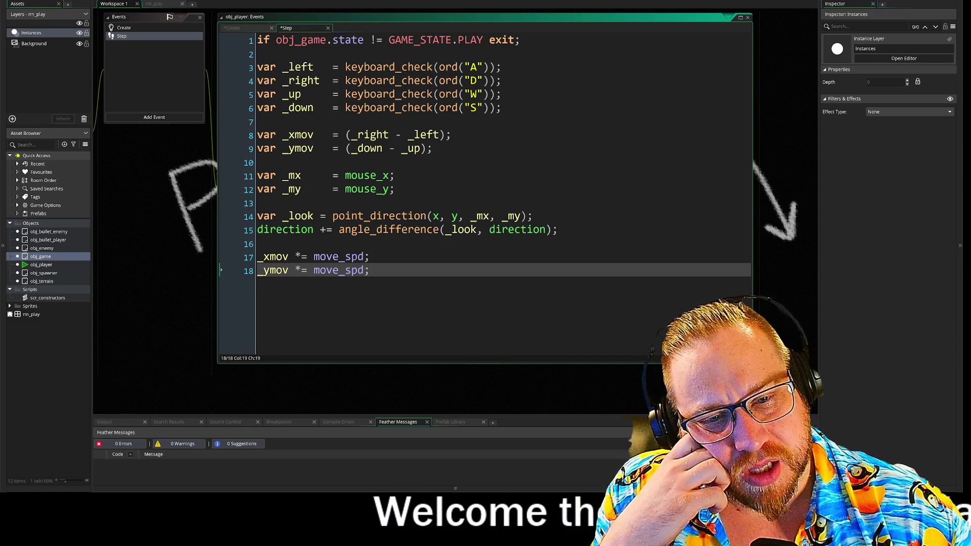
key(Return)
key(Return)
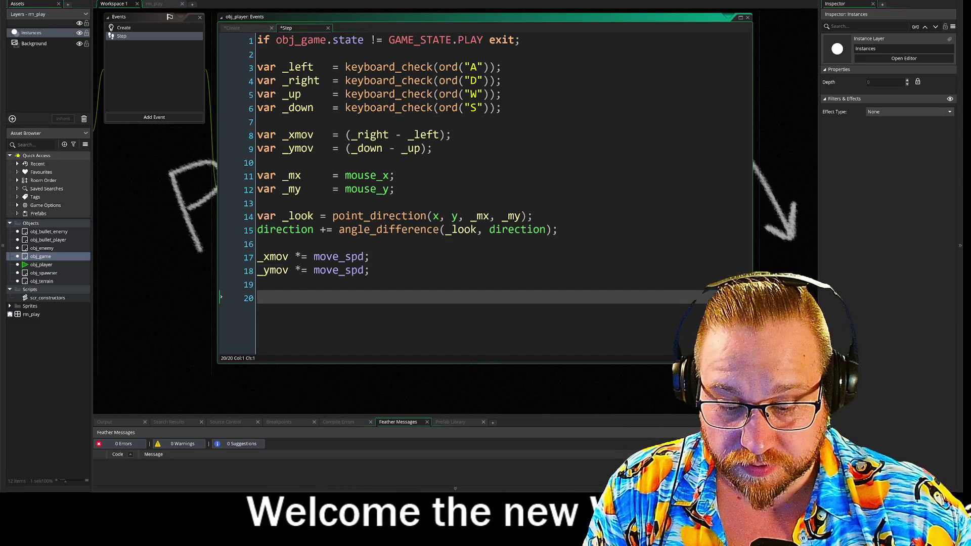
Begin the collision check: if !place_meeting(_xmov, _ymov)
text(if place)
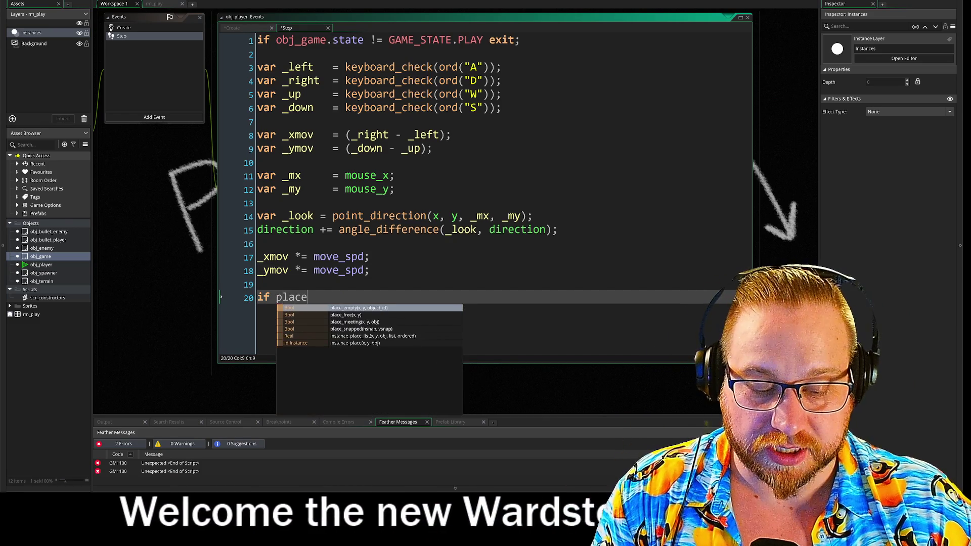
key(Down)
key(Down)
key(Return)
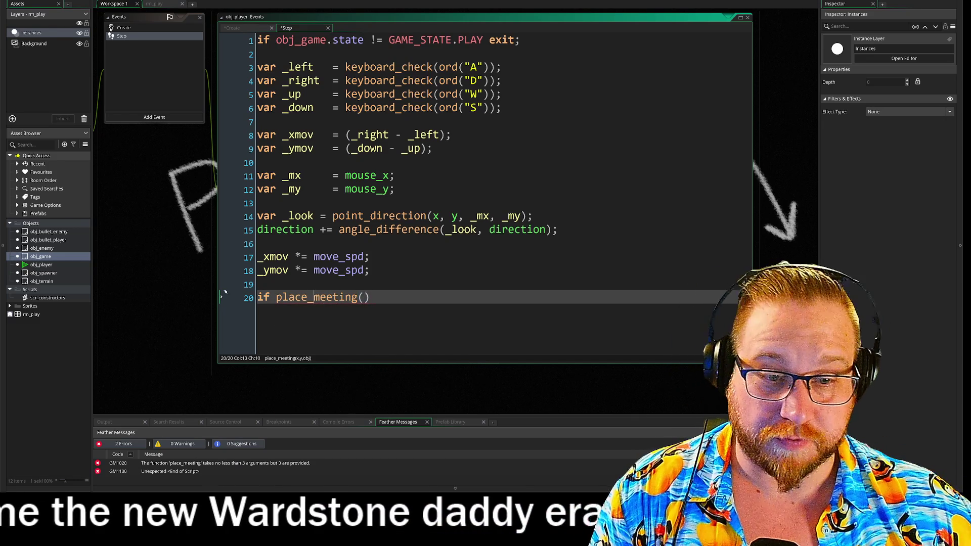
key(Left)
text(!)
key(Right)
key(Right)
key(Right)
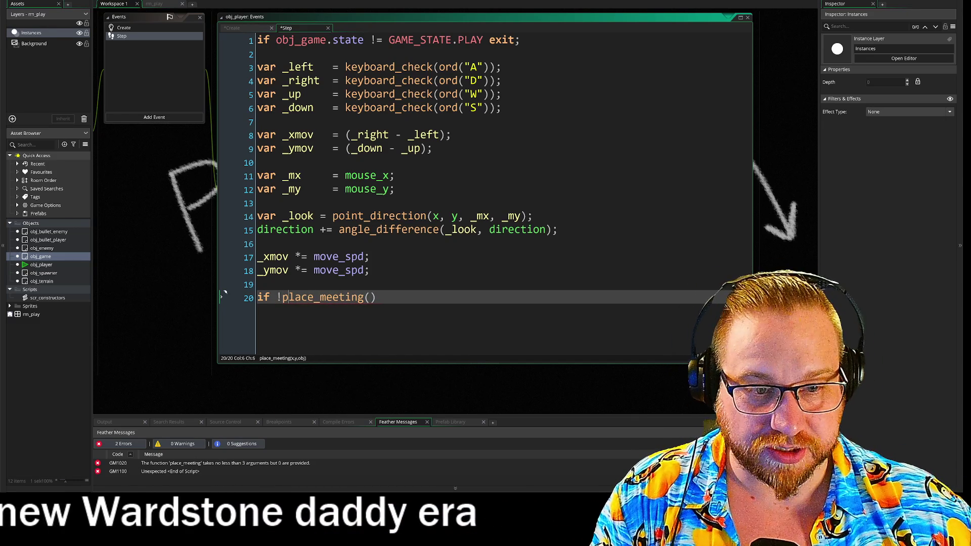
key(Right)
key(Right)
key(Right)
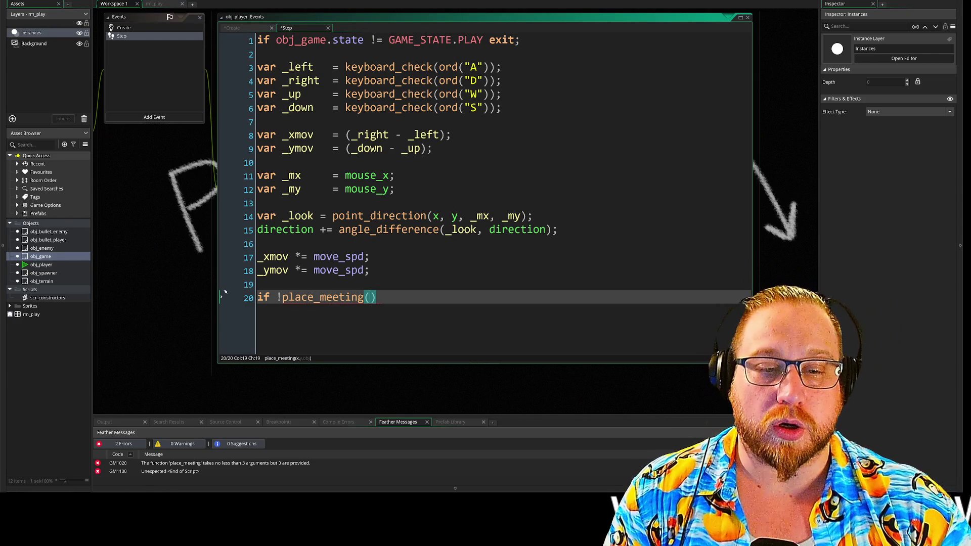
text(_)
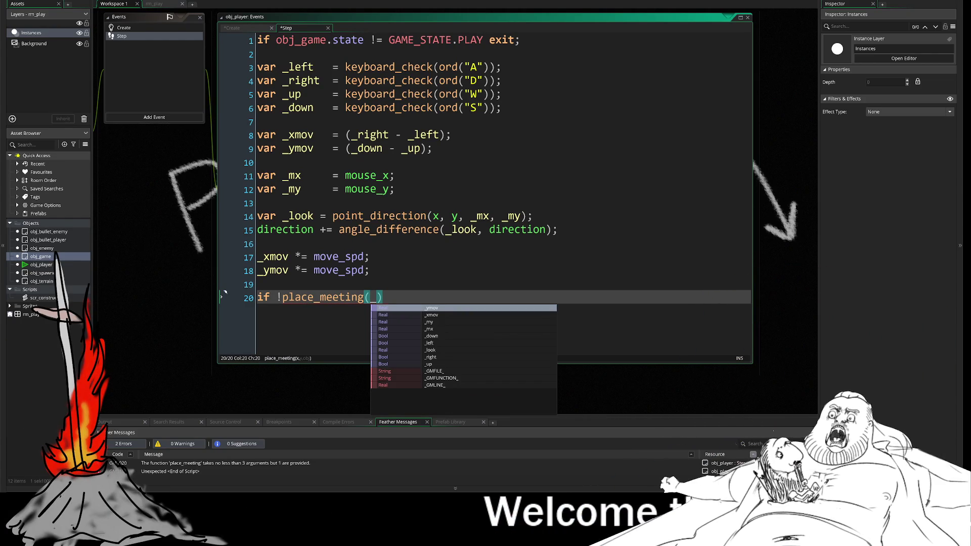
text(xmov, )
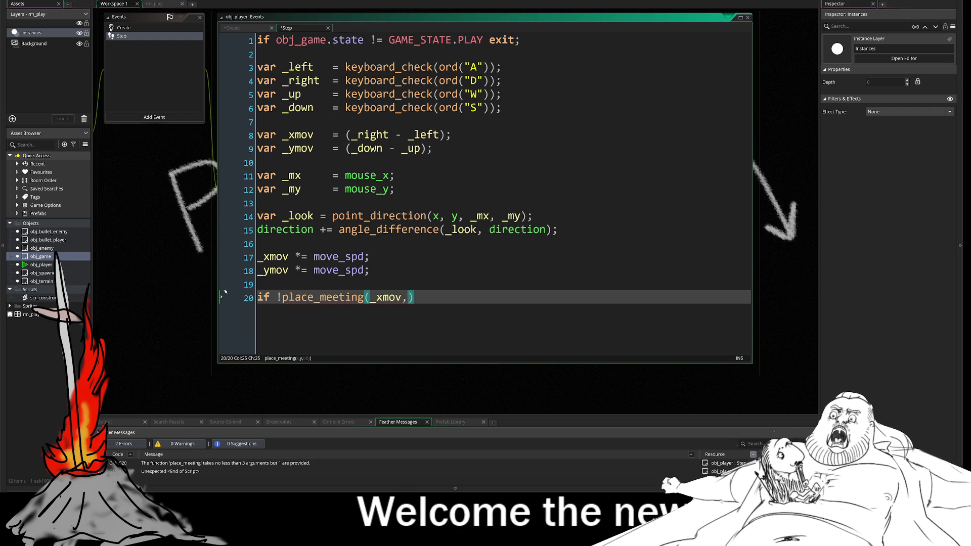
text(ymov)
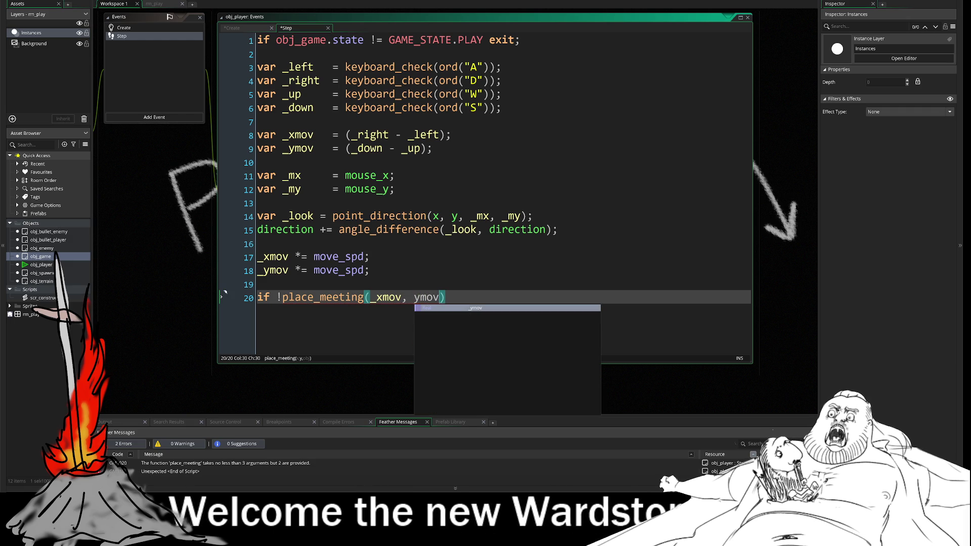
key(Return)
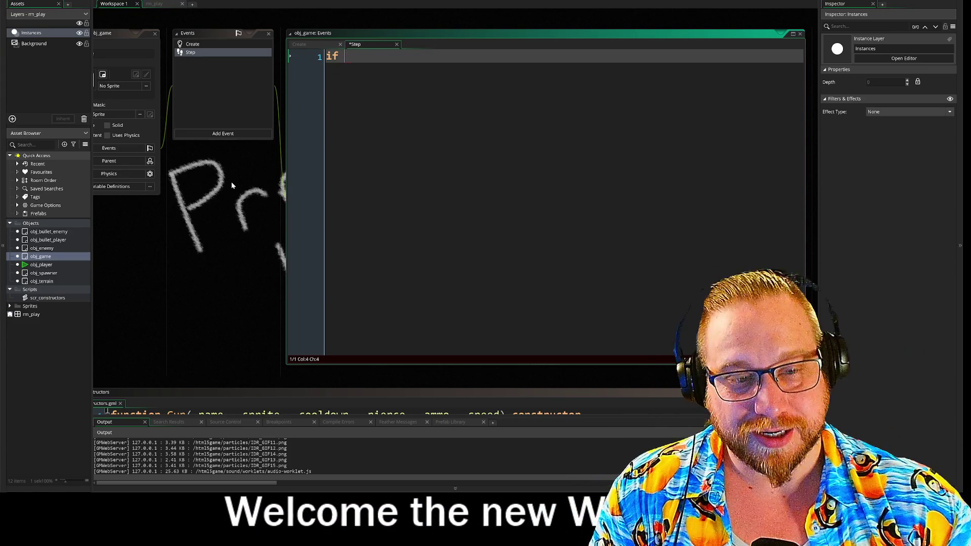
Write the condition if state == GAME_STATE.START in obj_game's Step code
text(stat)
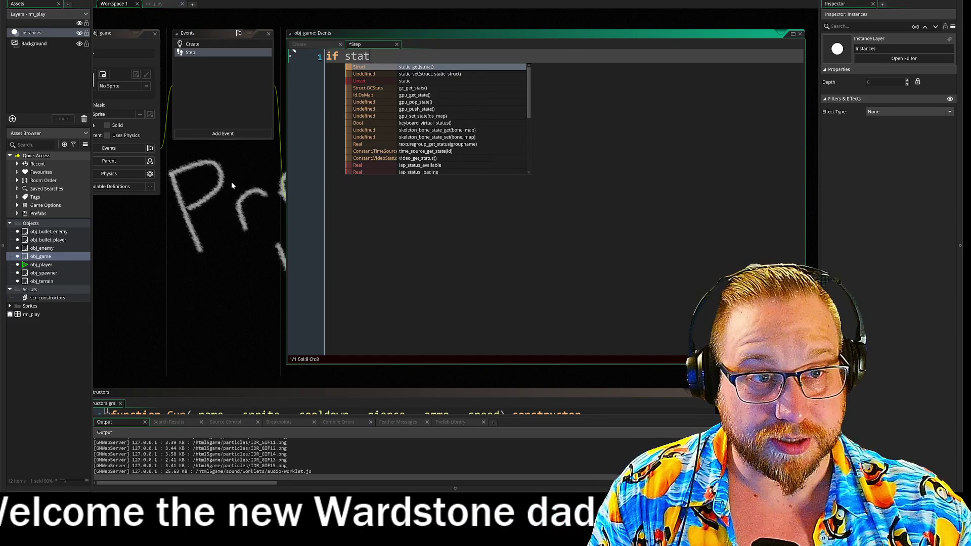
text(=)
key(BackSpace)
text(e)
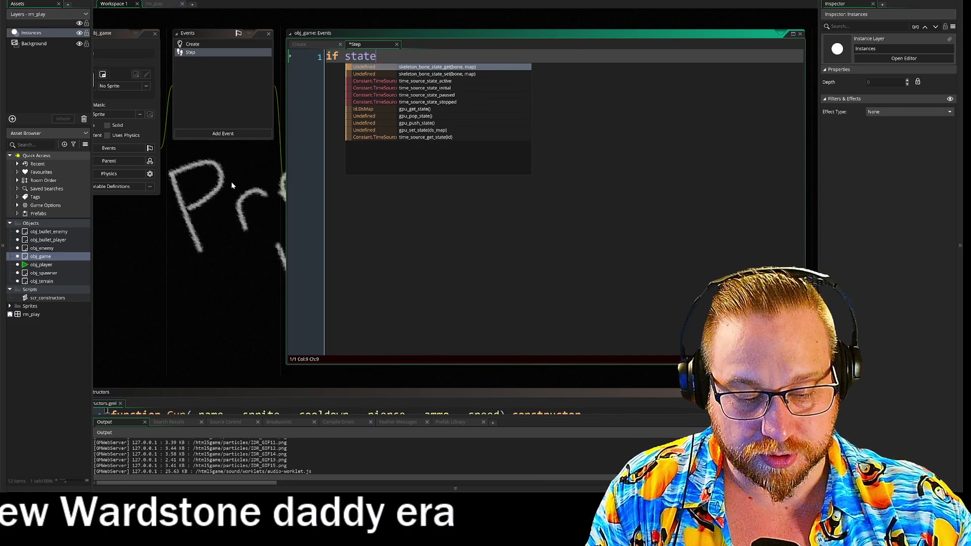
text( == GAME_STATE.)
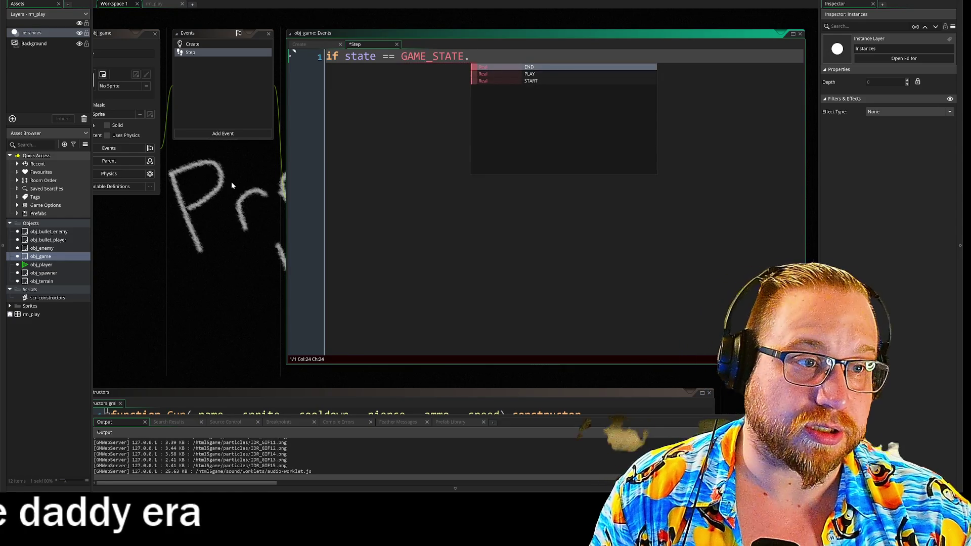
key(Down)
key(Down)
key(Return)
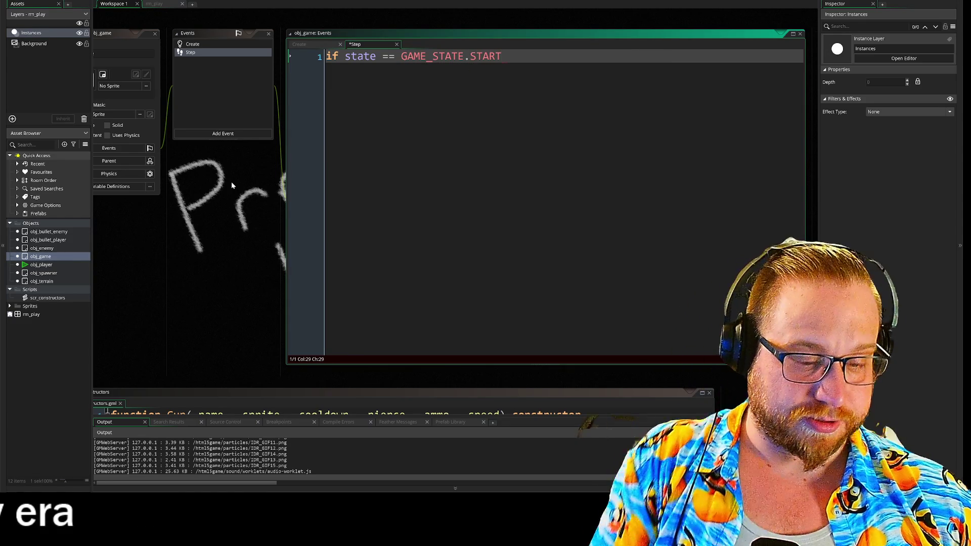
key(Return)
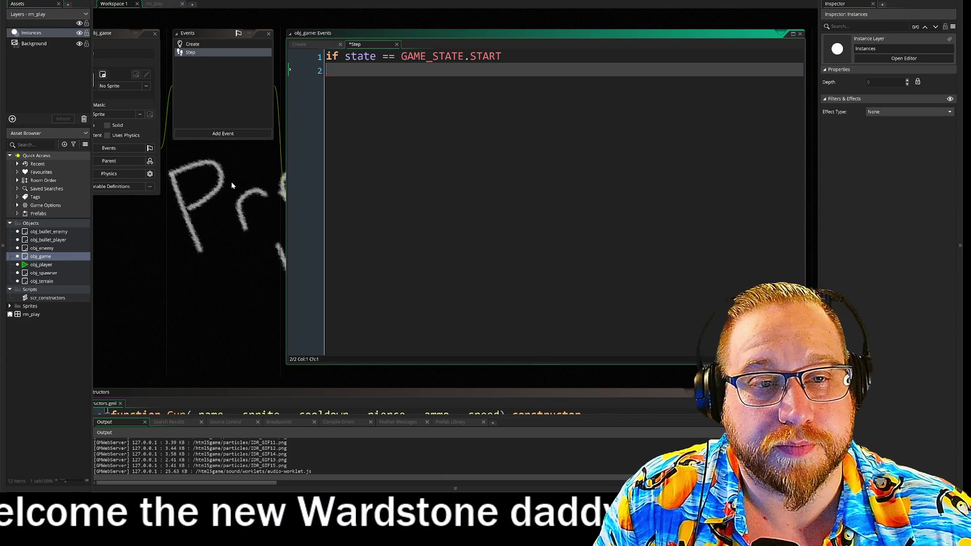
key(Return)
key(Return)
Add the line if state != GAME_STATE.PLAY exit; below it
text(if )
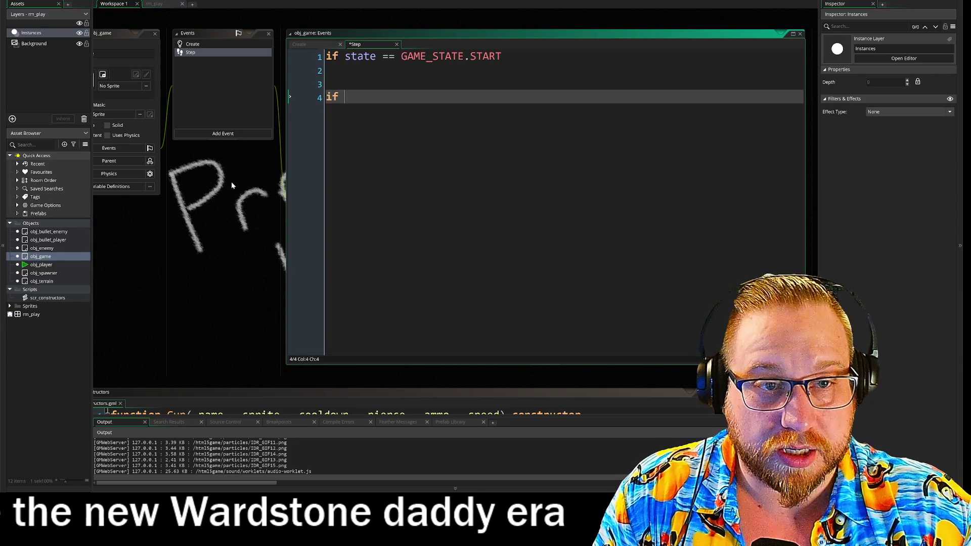
text(state)
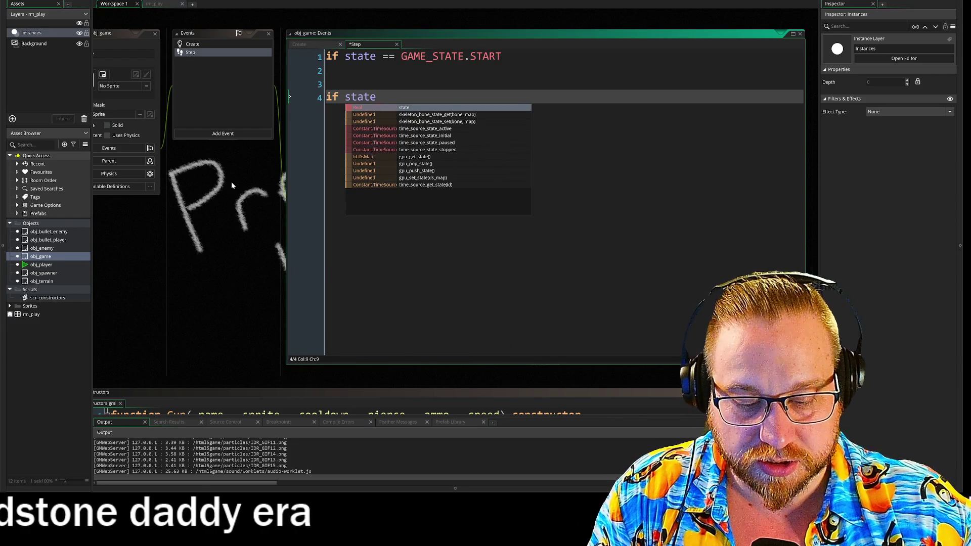
text( != )
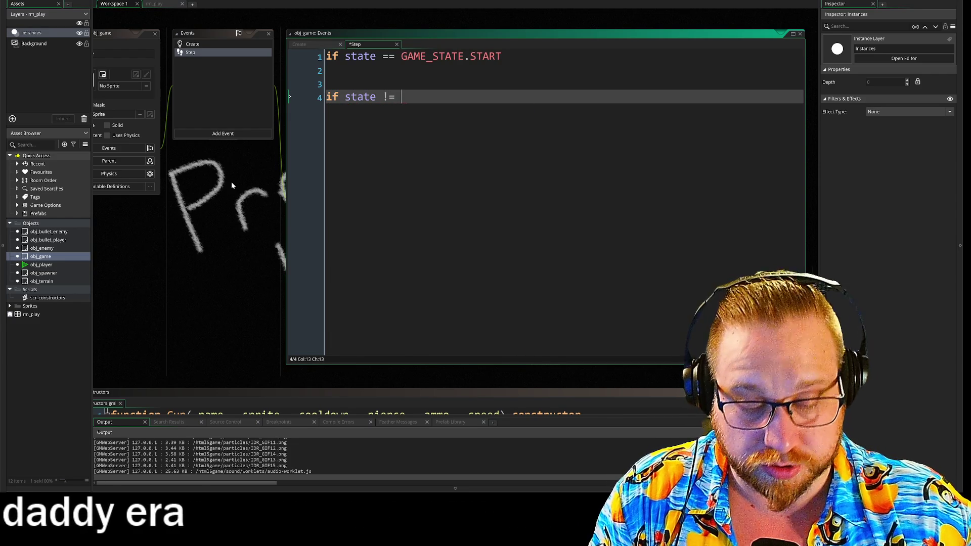
text(GAME)
key(Return)
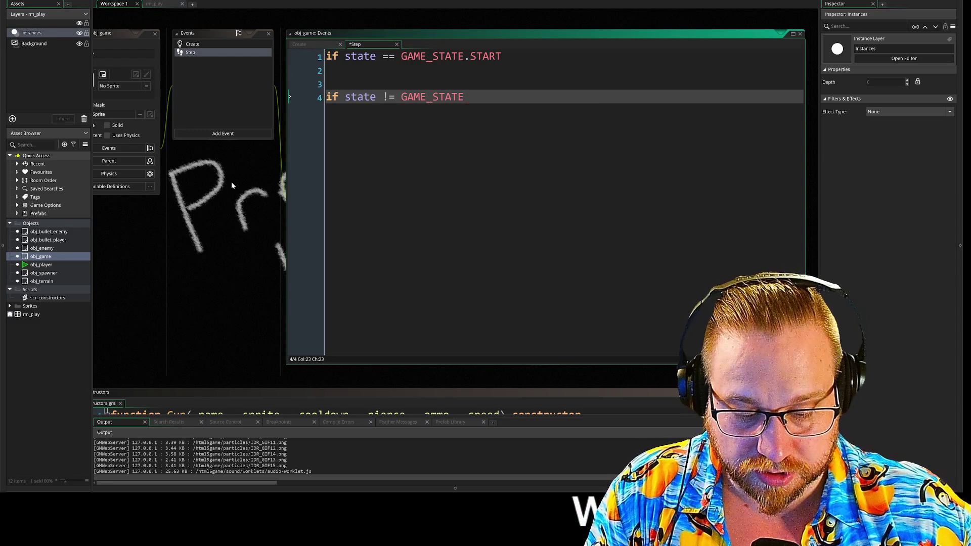
text(.Play)
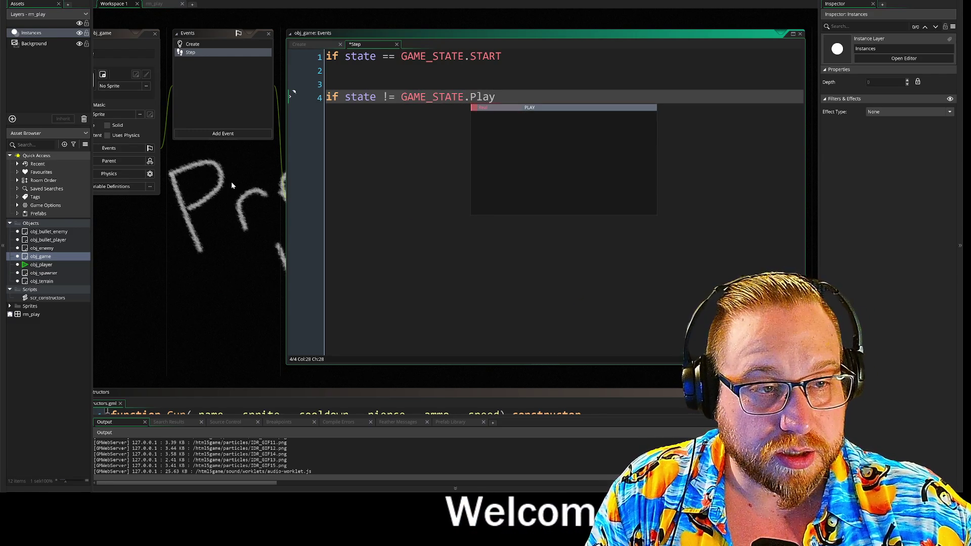
key(Return)
text(xit)
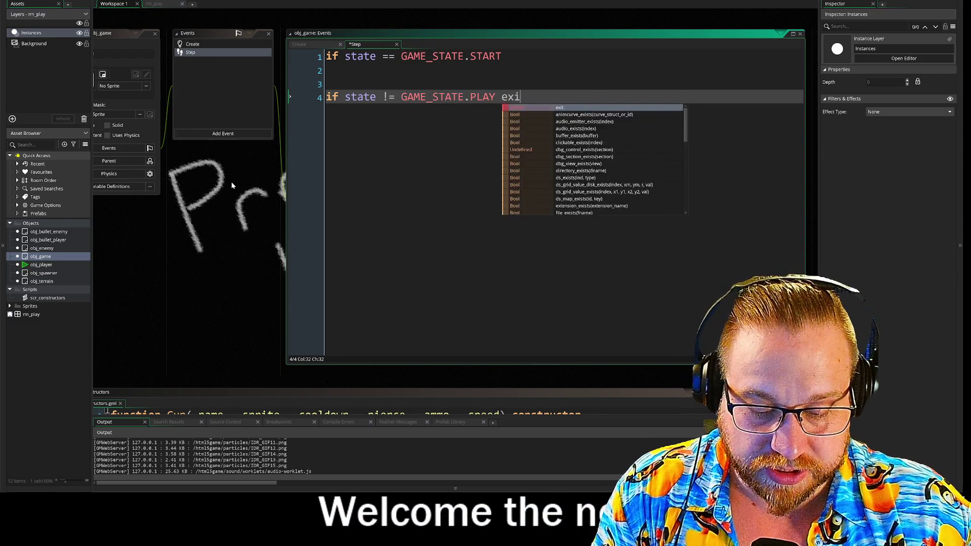
Open the START block with a brace and an indented line
key(Up)
key(Up)
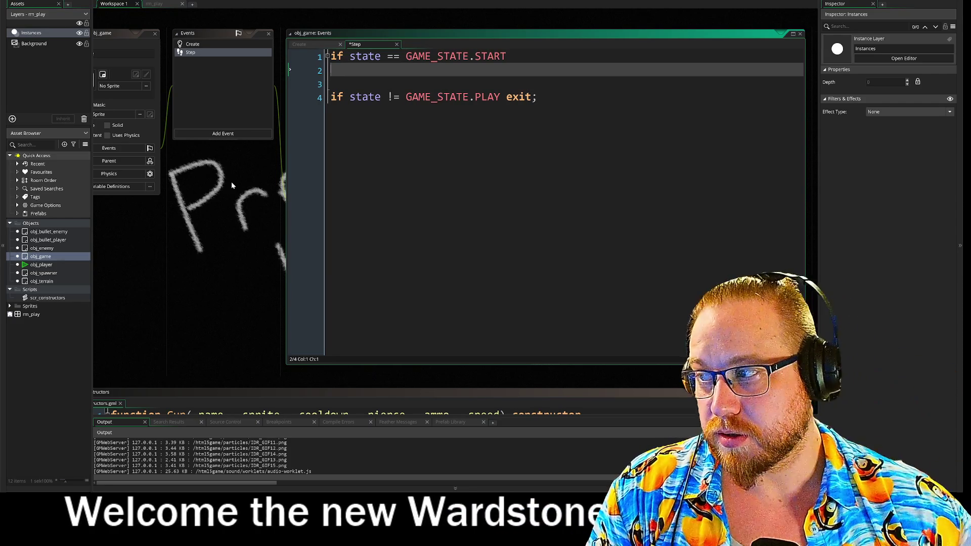
key(Up)
key(End)
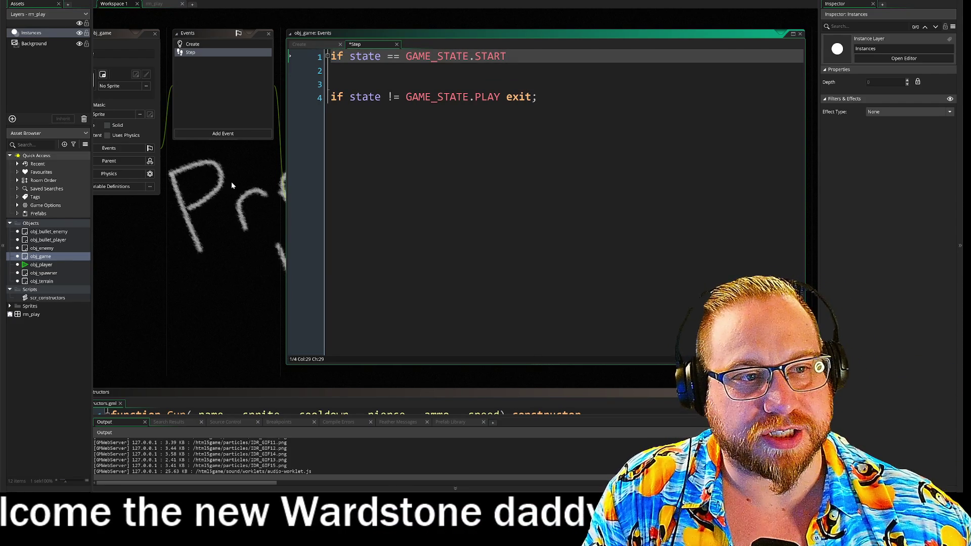
key(Down)
text({)
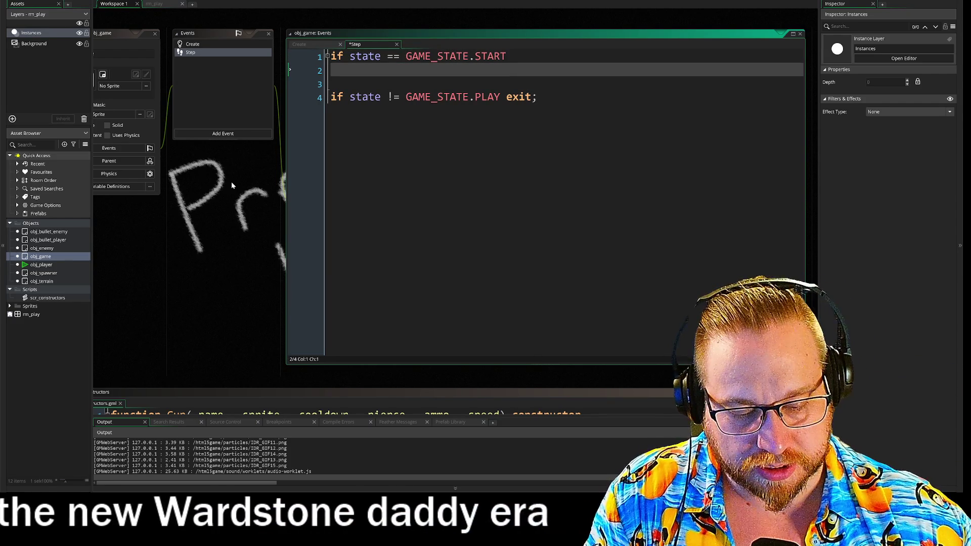
key(Return)
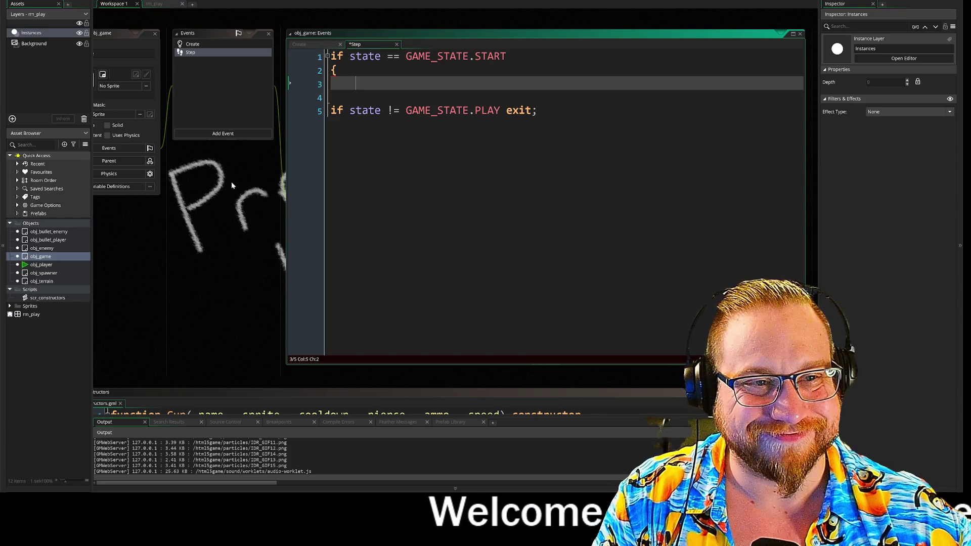
key(Up)
key(Up)
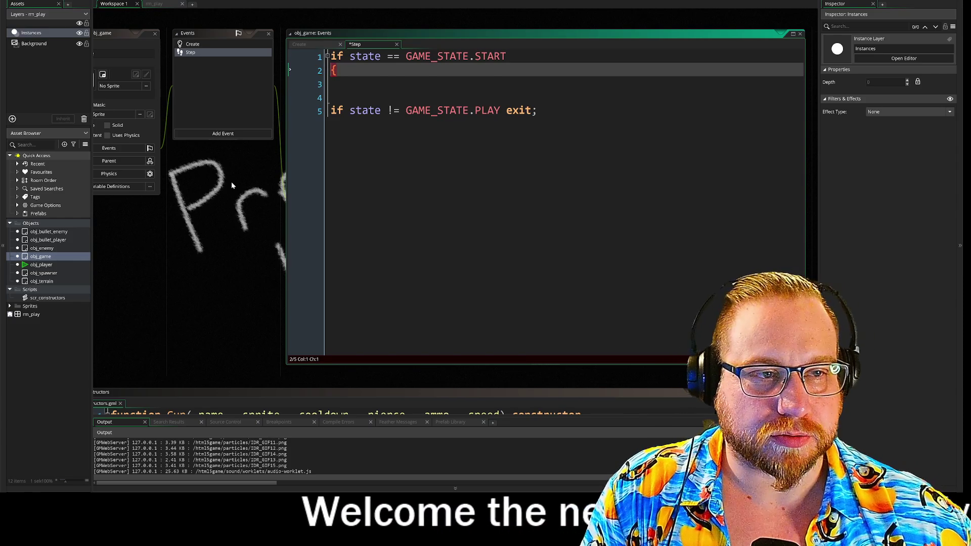
Extend the START condition with && keyboard_check(vk_space)
key(End)
key(Return)
text(&& )
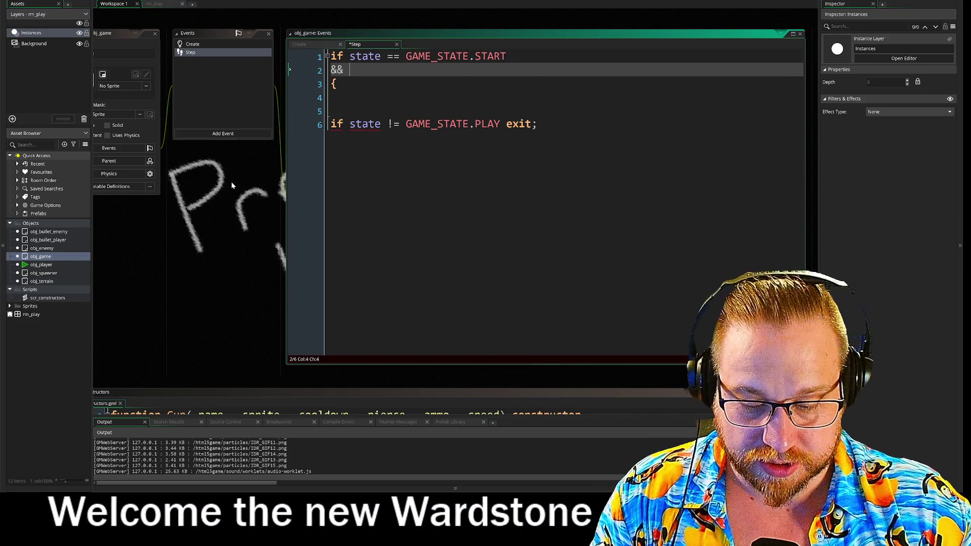
text(keyb)
key(Return)
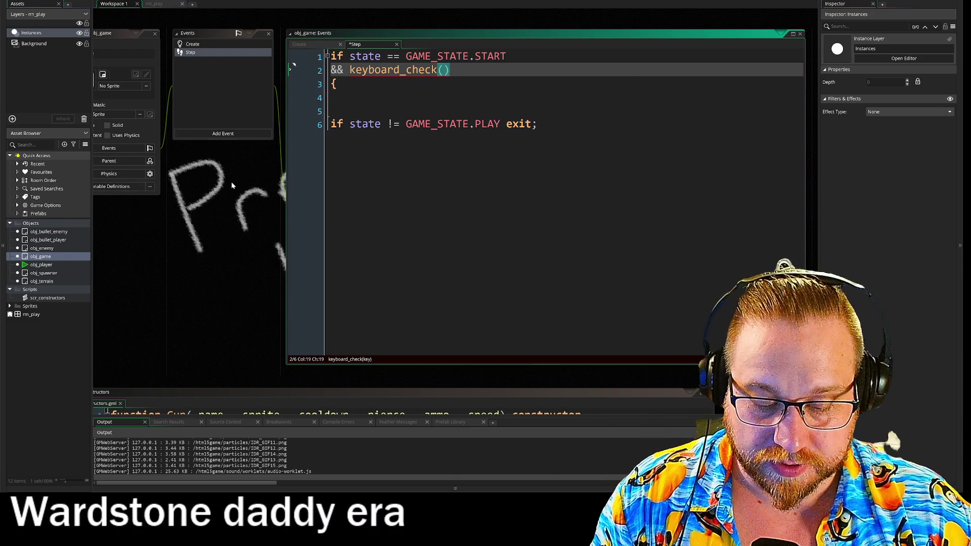
text(vk_)
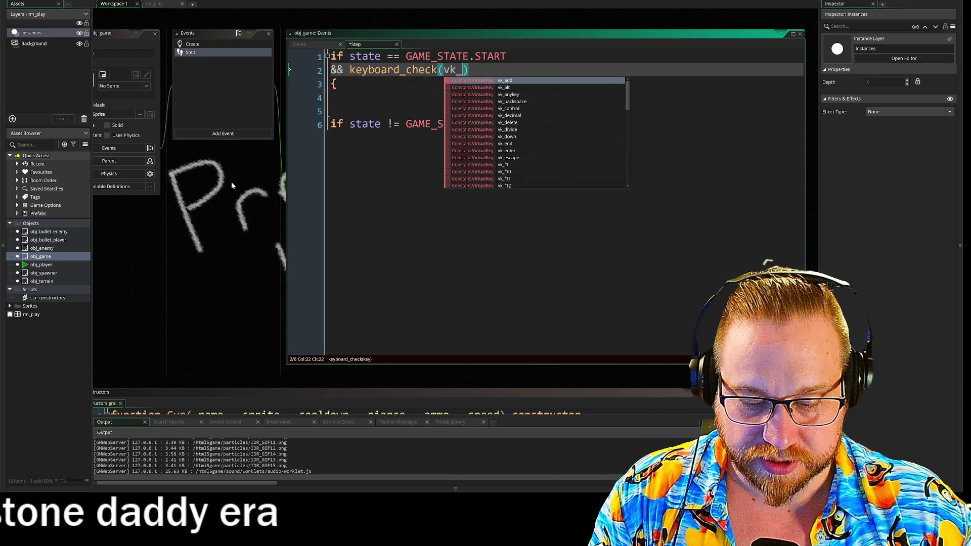
text(sp)
key(Return)
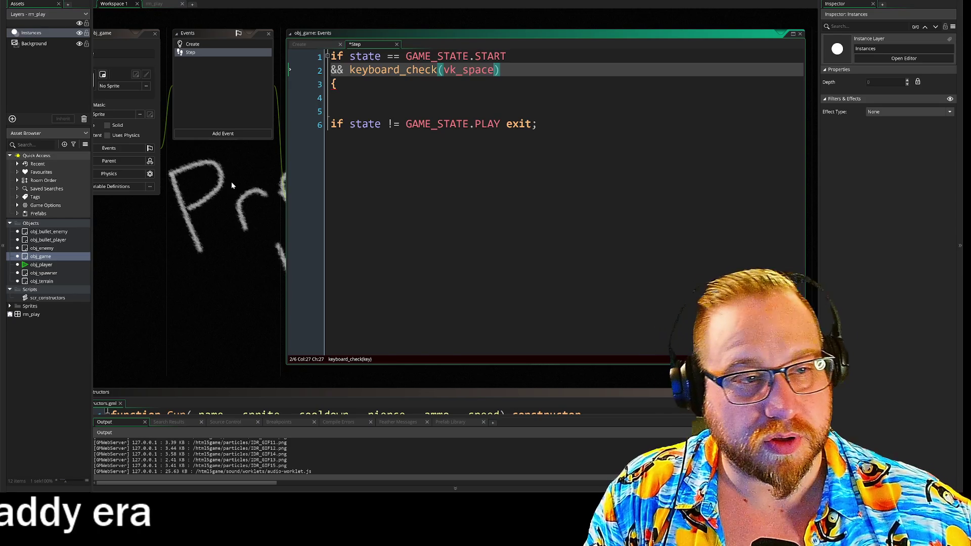
Set state = GAME_STATE.PLAY; inside the block, close it, and add blank lines after the exit check
key(Down)
key(Down)
text(stAT)
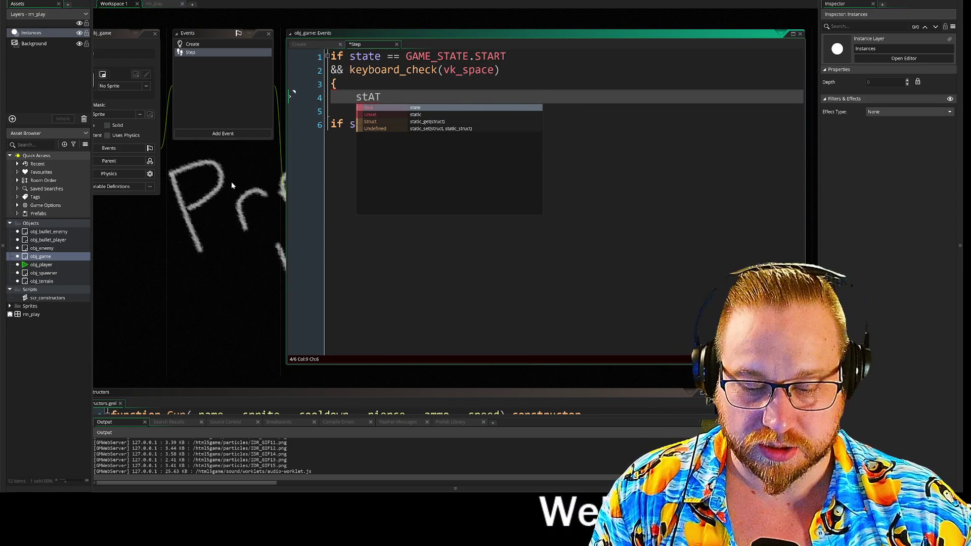
key(Return)
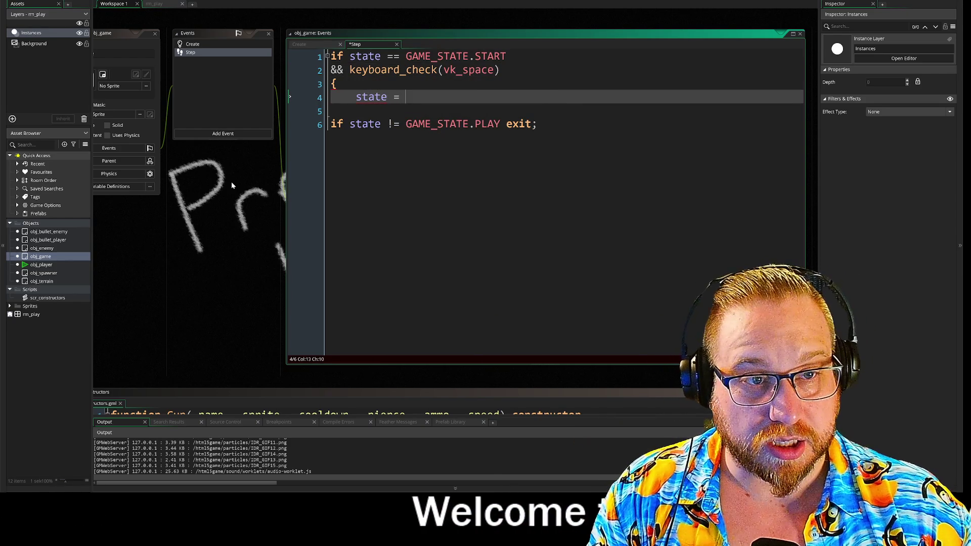
text(GAME)
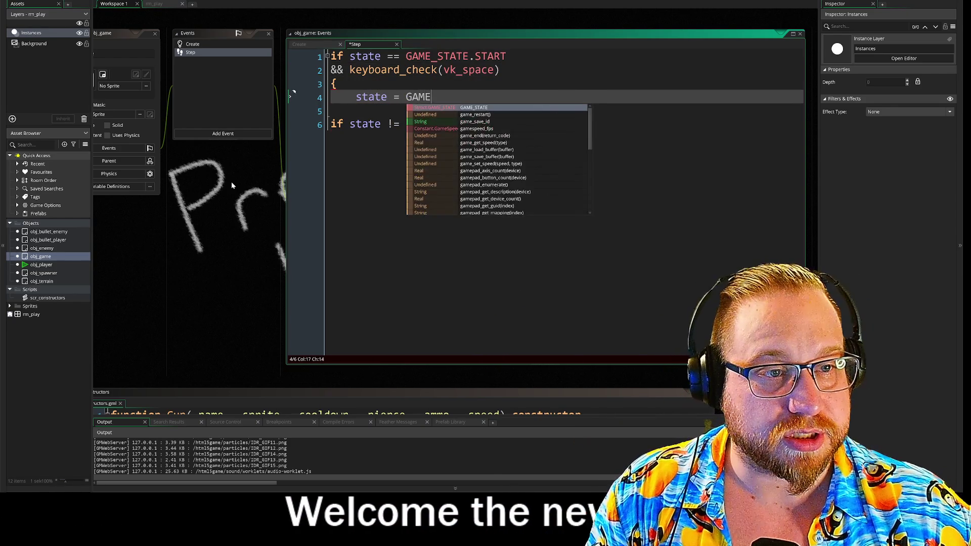
text(_STATEPLY)
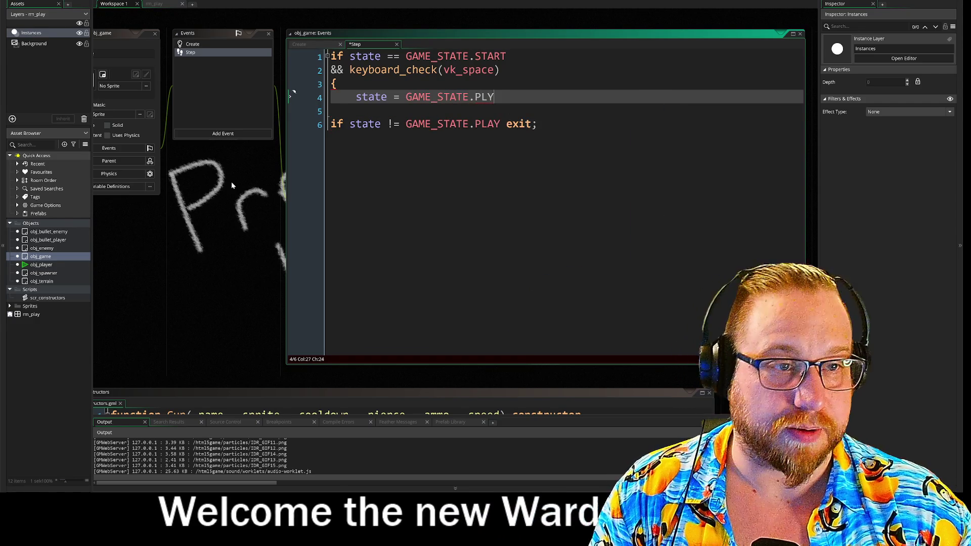
key(BackSpace)
text(AY)
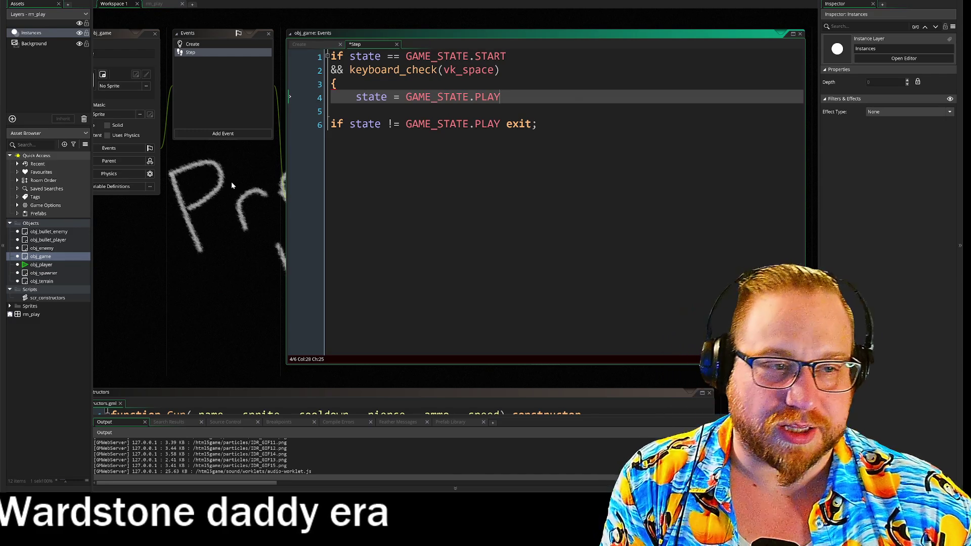
text(;)
key(Return)
text(})
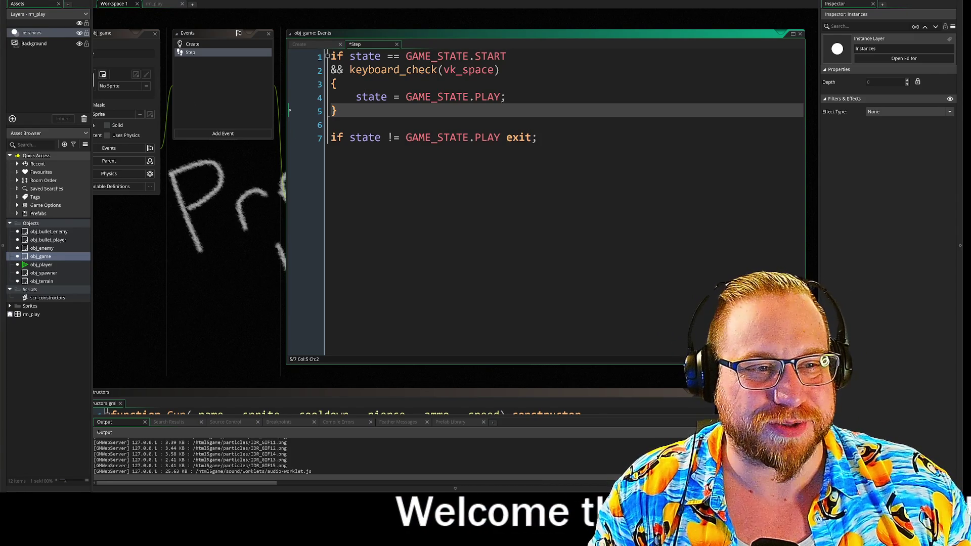
click(537, 137)
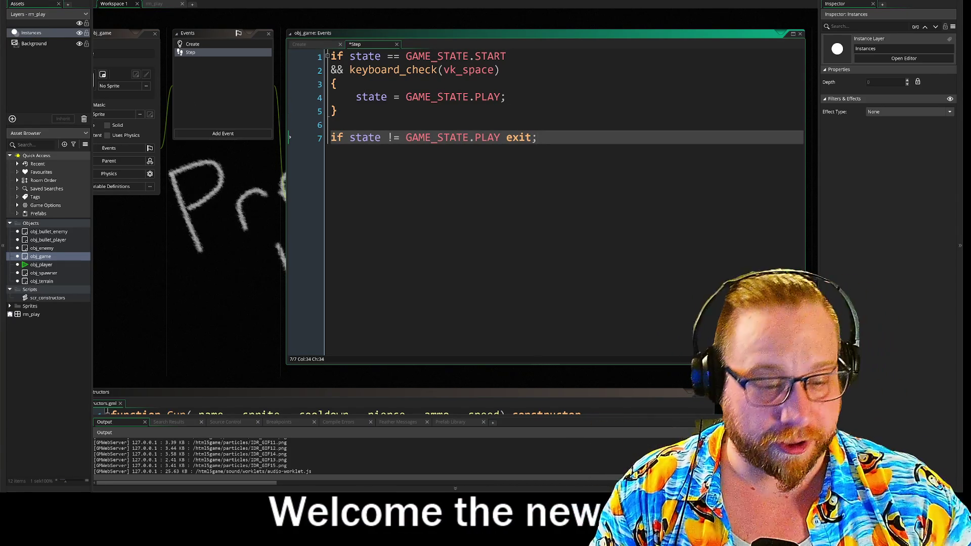
key(Return)
key(Return)
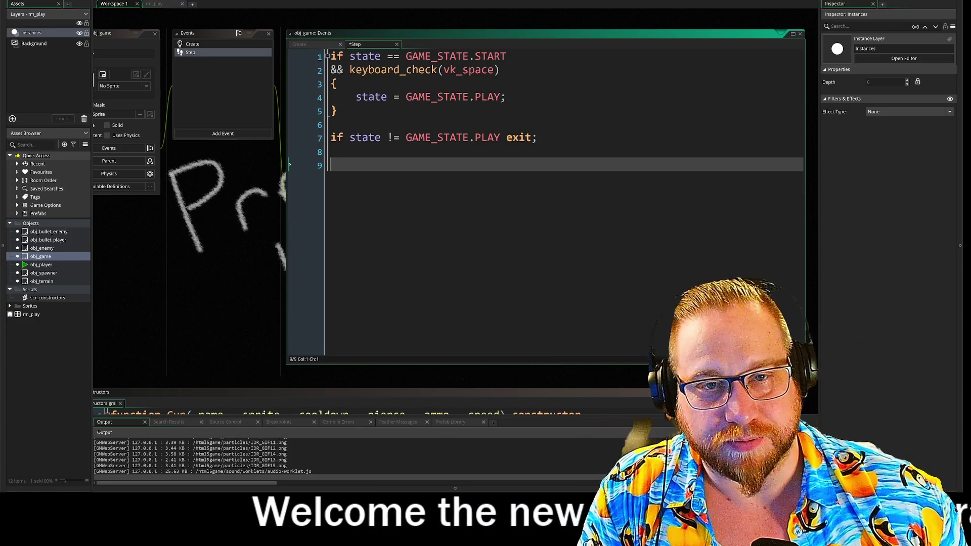
Add a Draw GUI event to obj_game
click(235, 134)
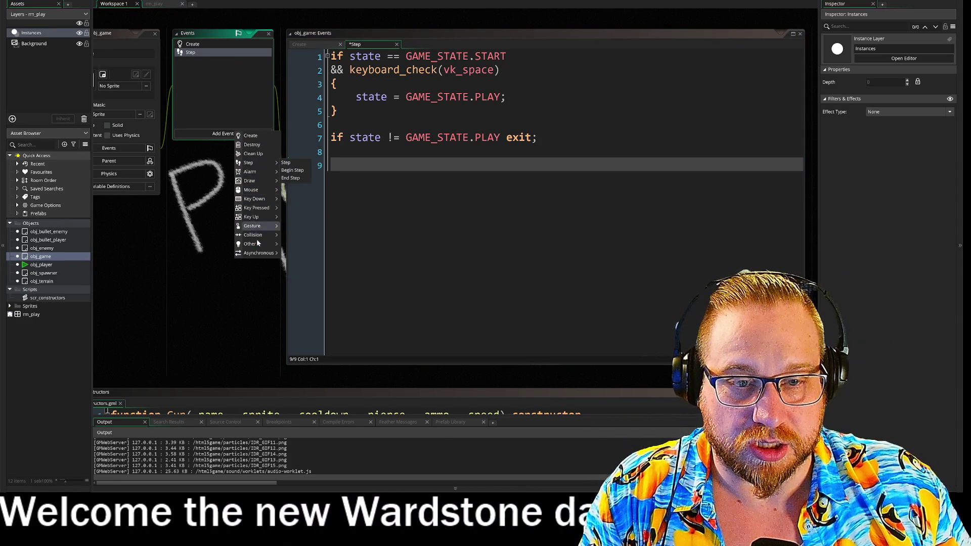
mouse_move(257, 241)
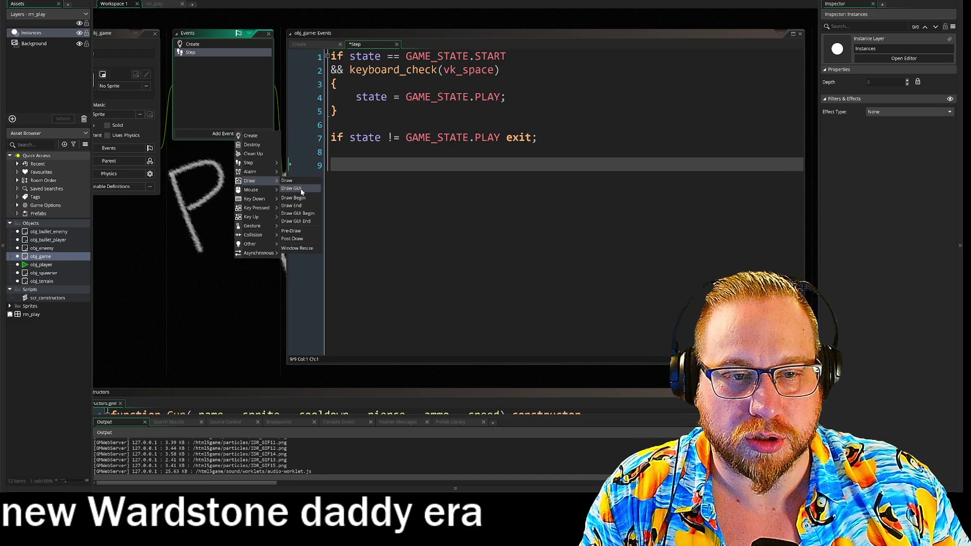
click(296, 203)
mouse_move(147, 207)
mouse_down()
mouse_move(238, 240)
mouse_move(199, 275)
mouse_up()
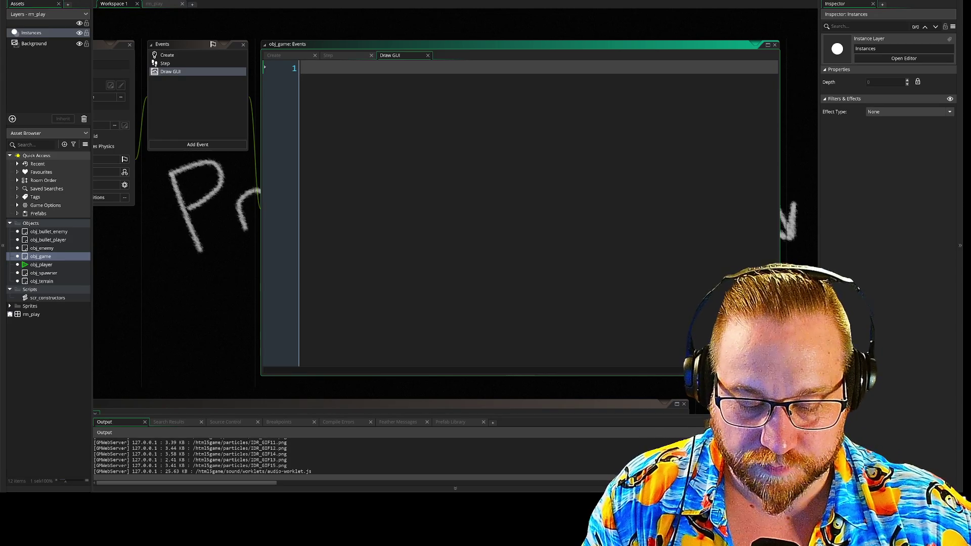
Write draw_set_valign(fa_center) as the first line
text(valig)
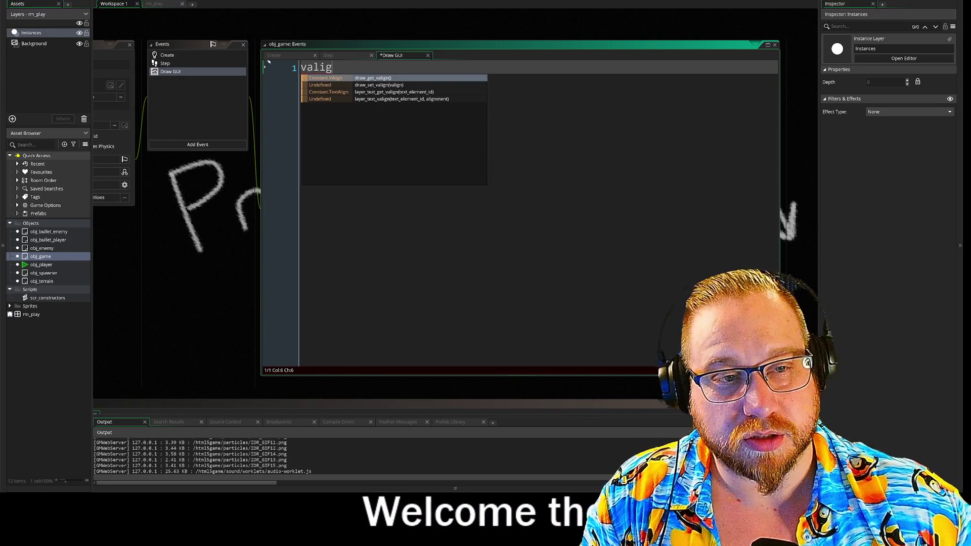
key(Down)
key(Return)
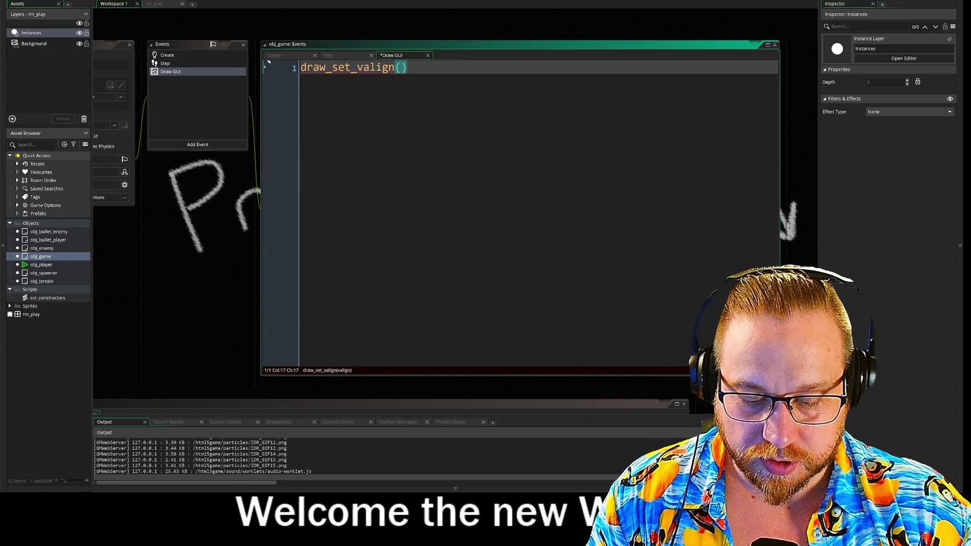
text(fa_center)
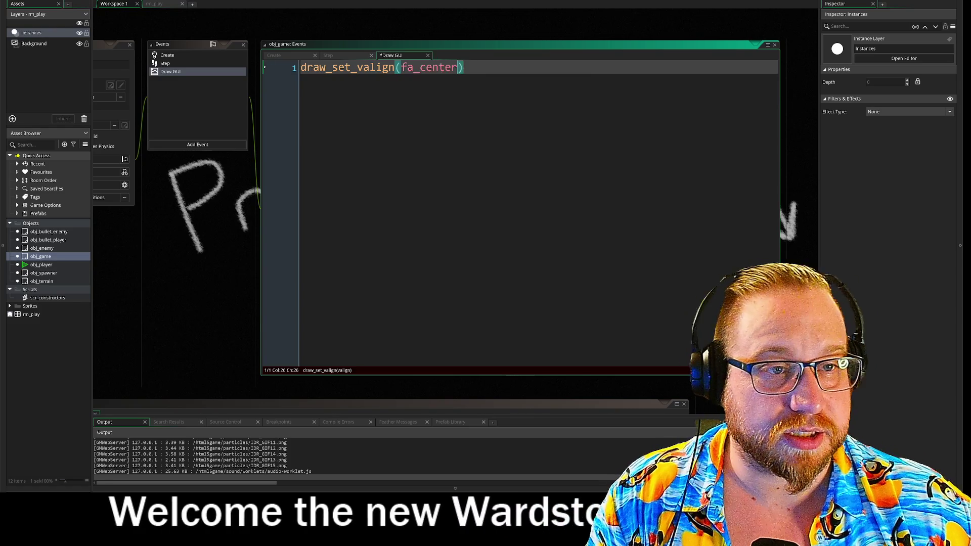
key(End)
key(Return)
Add draw_set_halign(fa_middle); and finish both alignment lines with semicolons
text(ha)
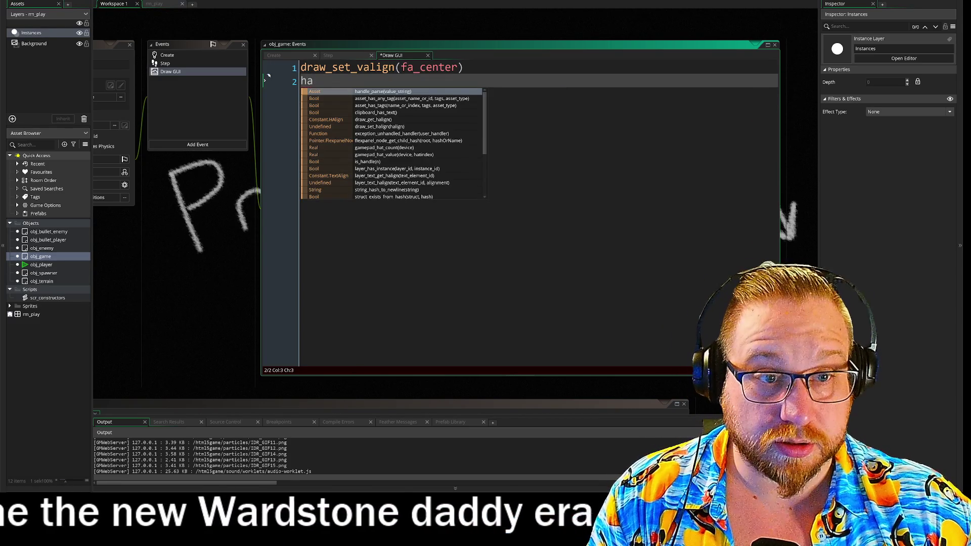
text(lgi)
key(BackSpace)
key(BackSpace)
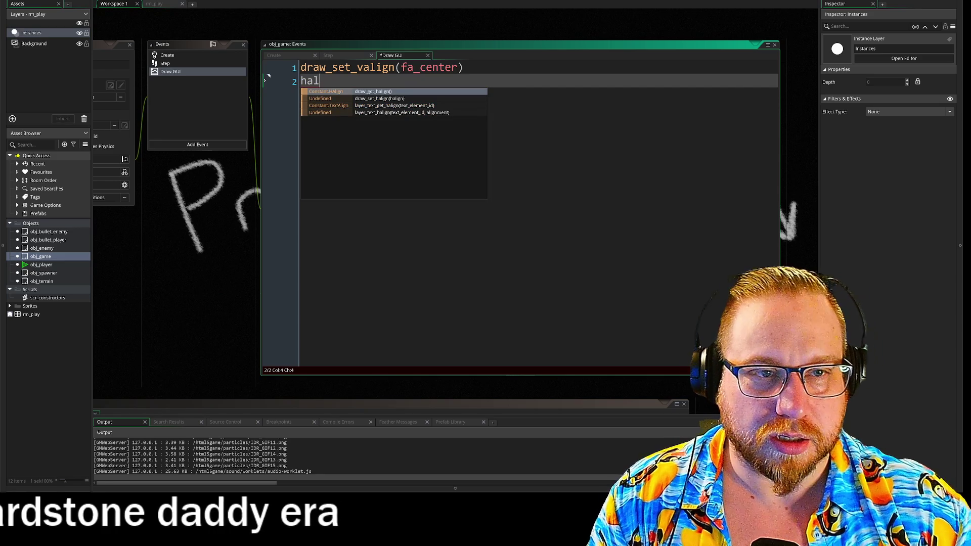
key(Down)
key(Return)
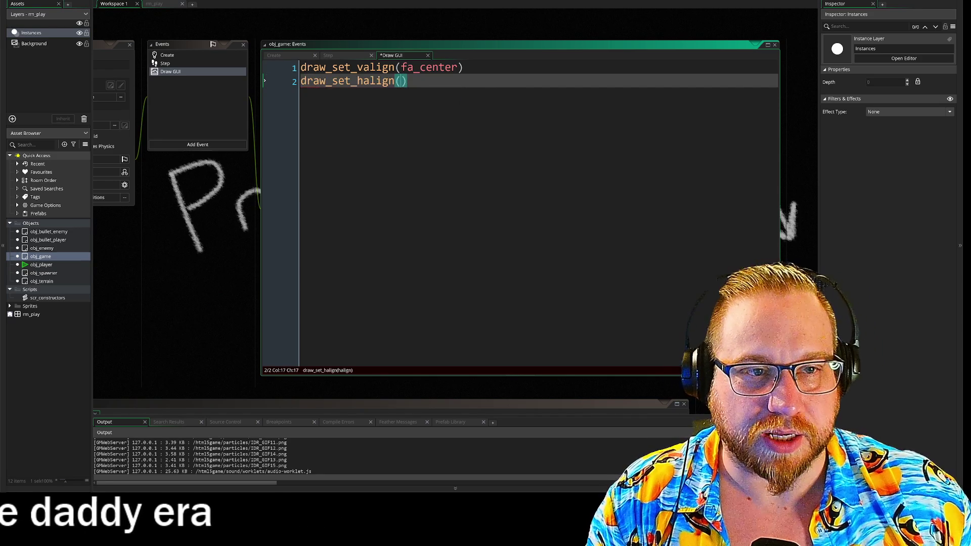
text(fa_)
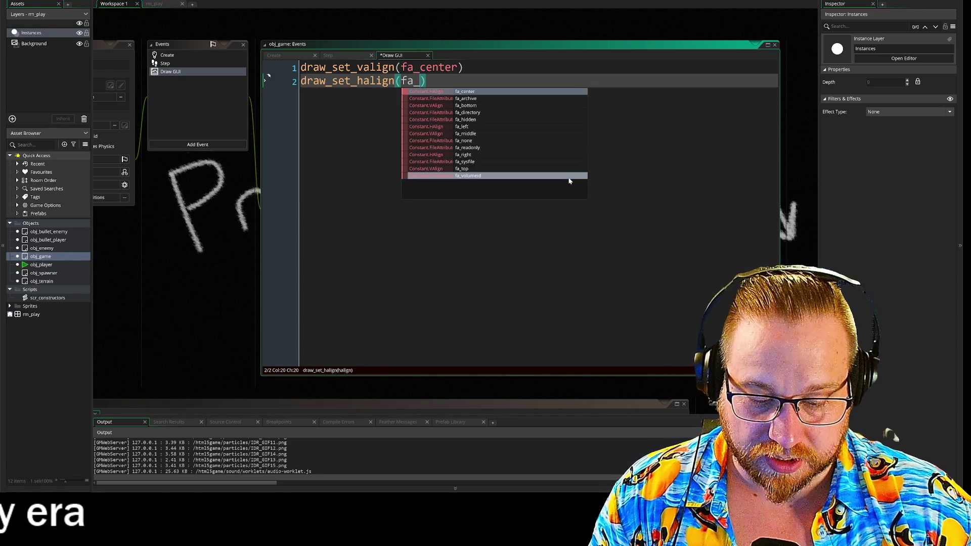
text(middle))
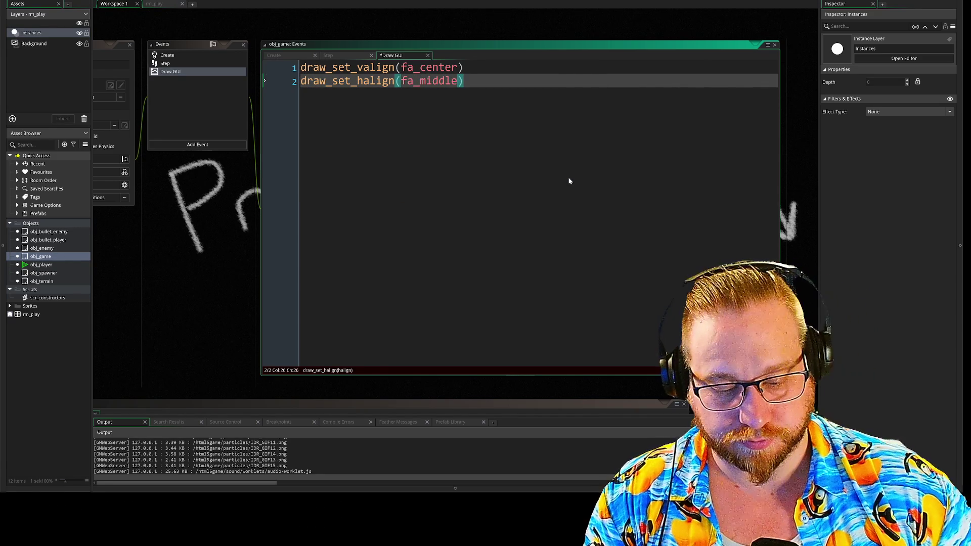
text(;)
key(Up)
text(;)
key(Down)
key(Return)
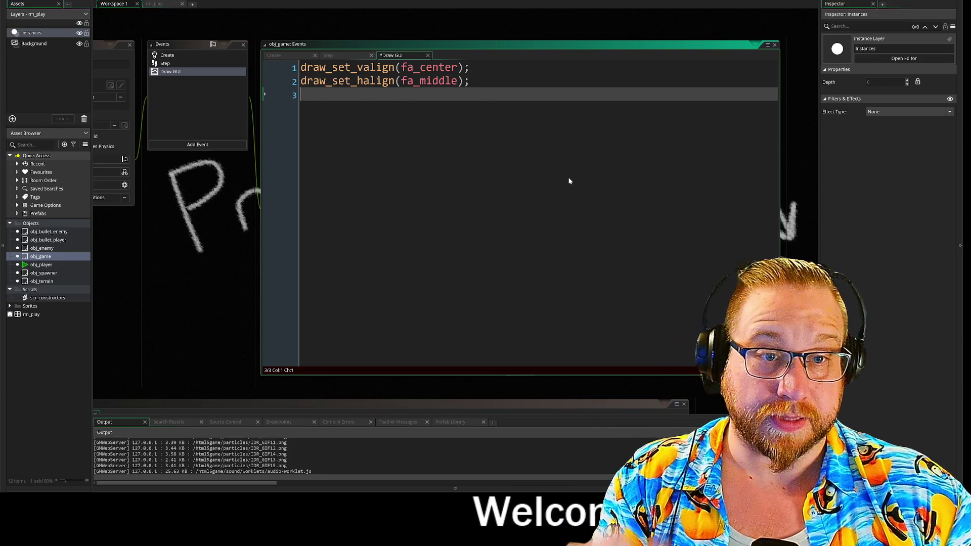
key(Return)
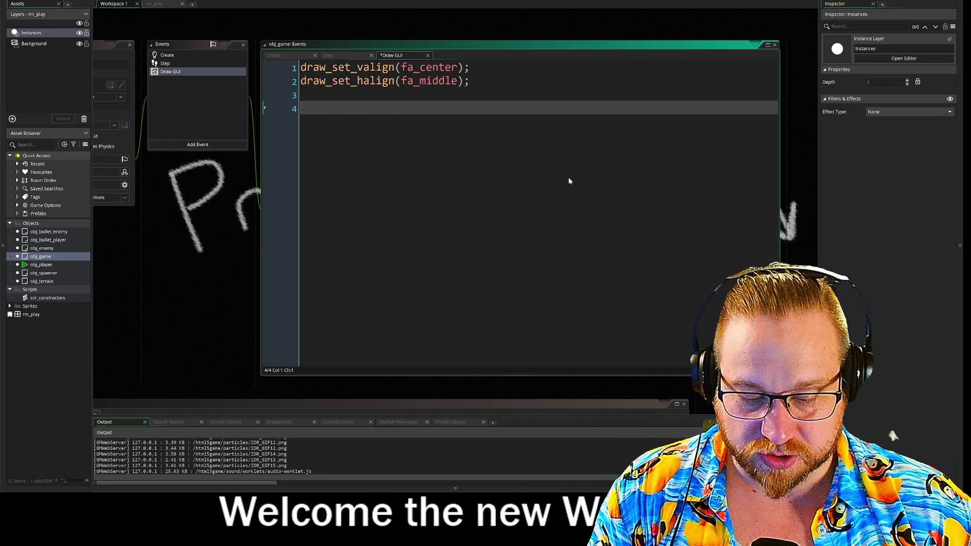
Start a switch (state) block with an opening brace
text(switch)
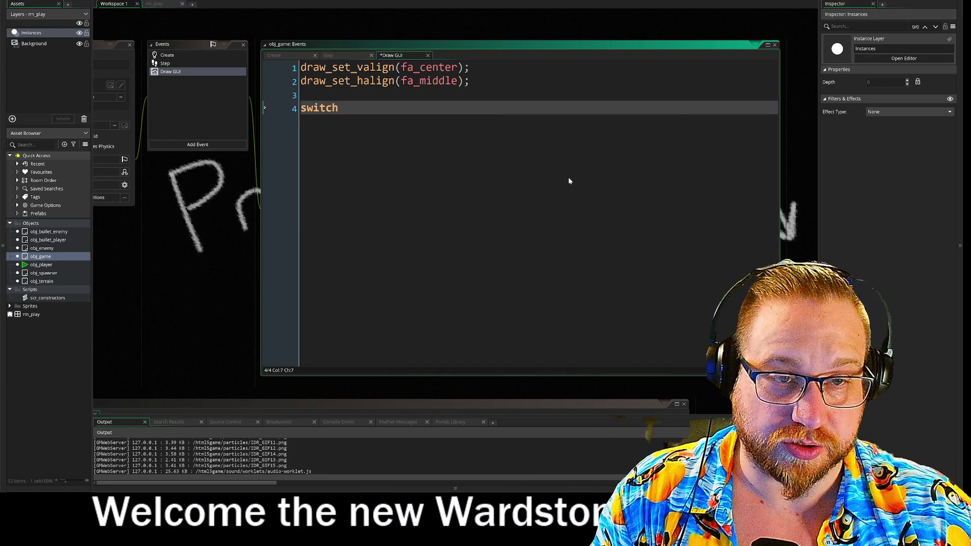
text( ()
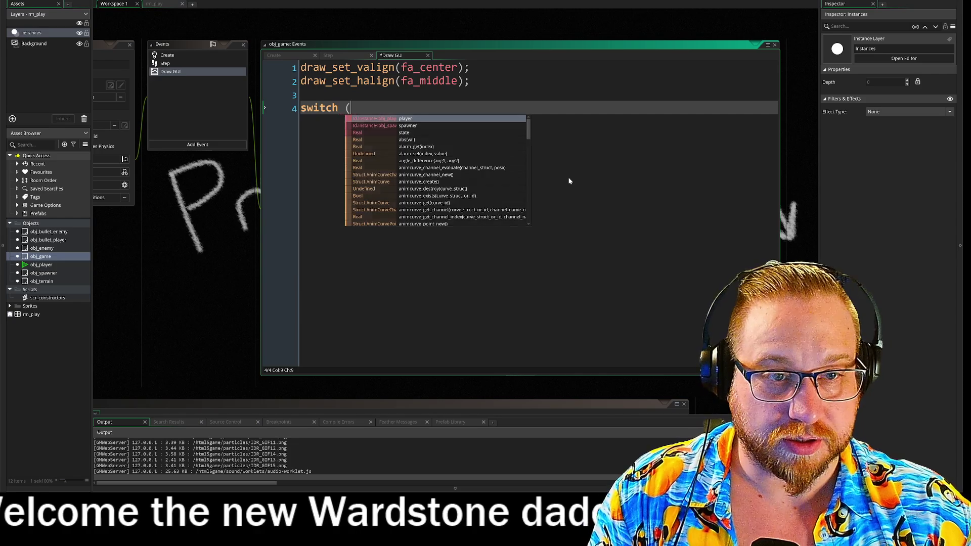
text(state)
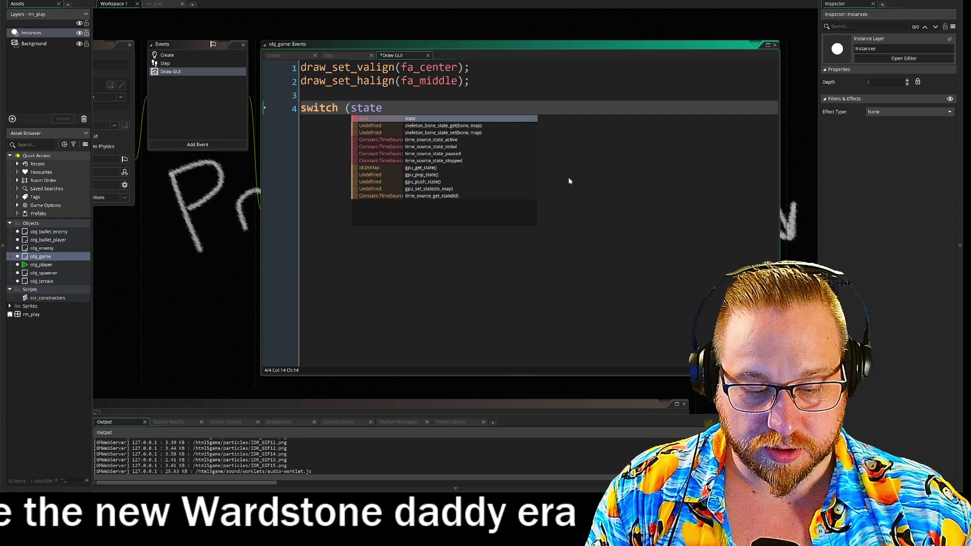
text())
key(Return)
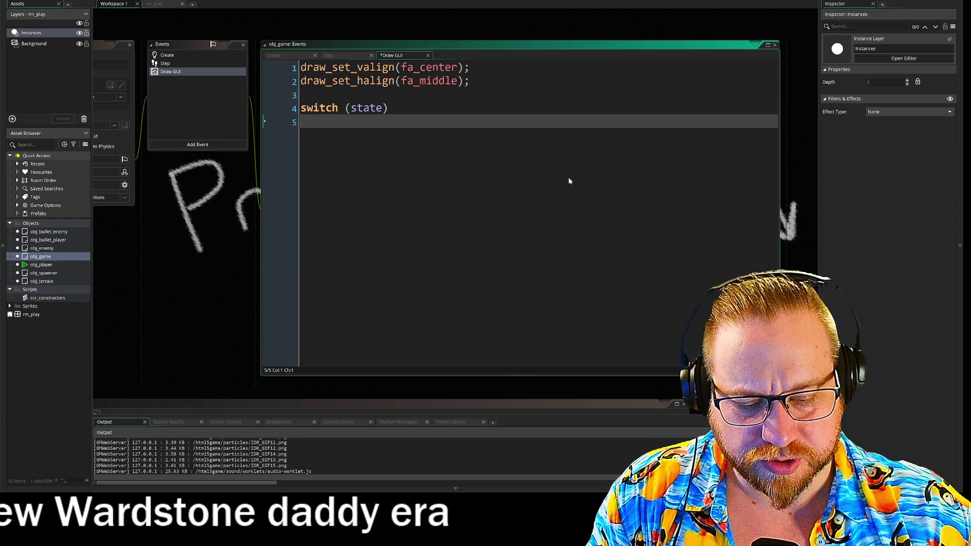
text({)
key(Return)
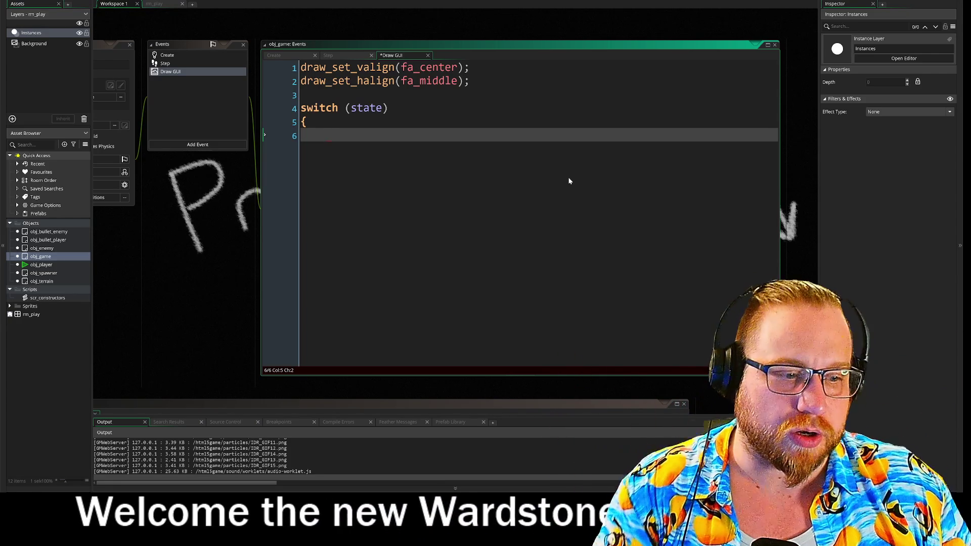
mouse_move(565, 541)
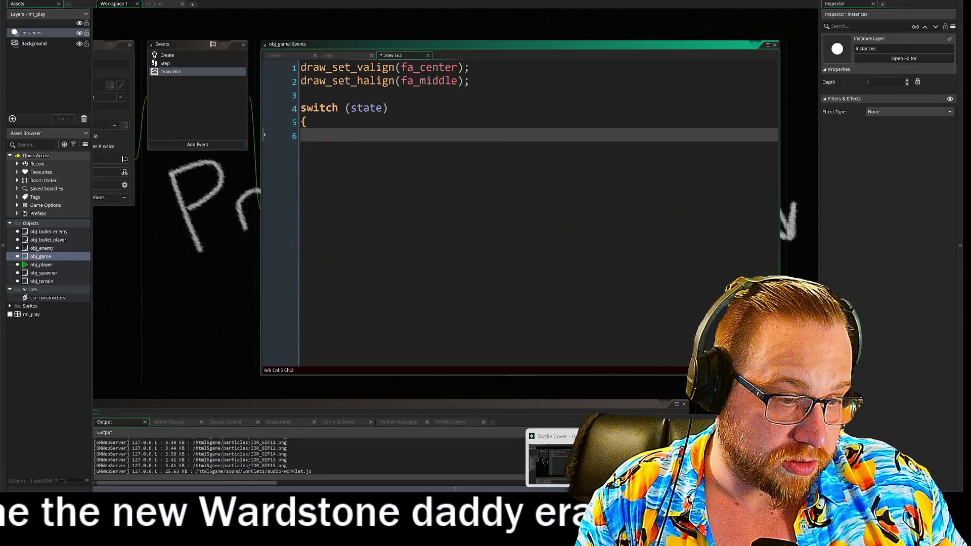
In the older Tactile Cover project, open obj_game's Create event in an enlarged code editor
click(565, 461)
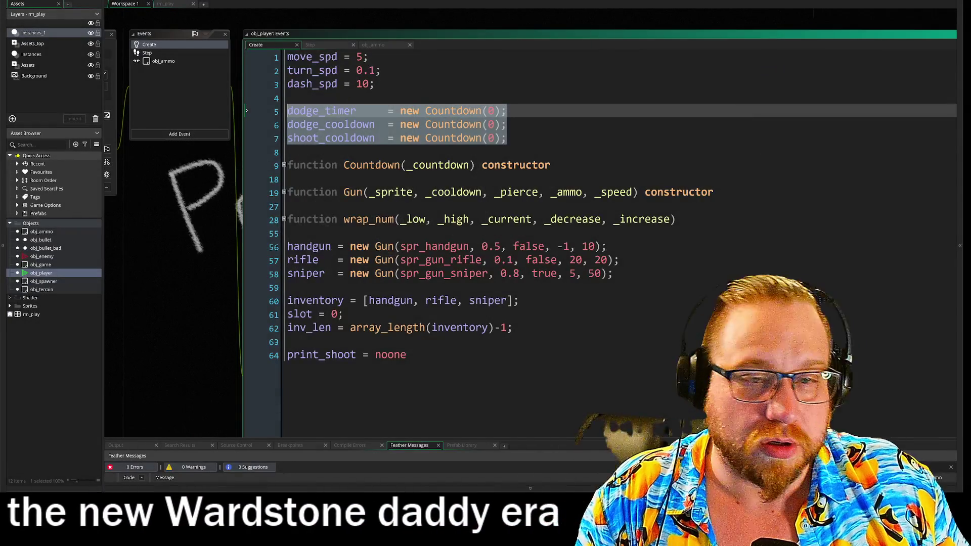
scroll(215, 237, left, 2)
scroll(138, 27, left, 3)
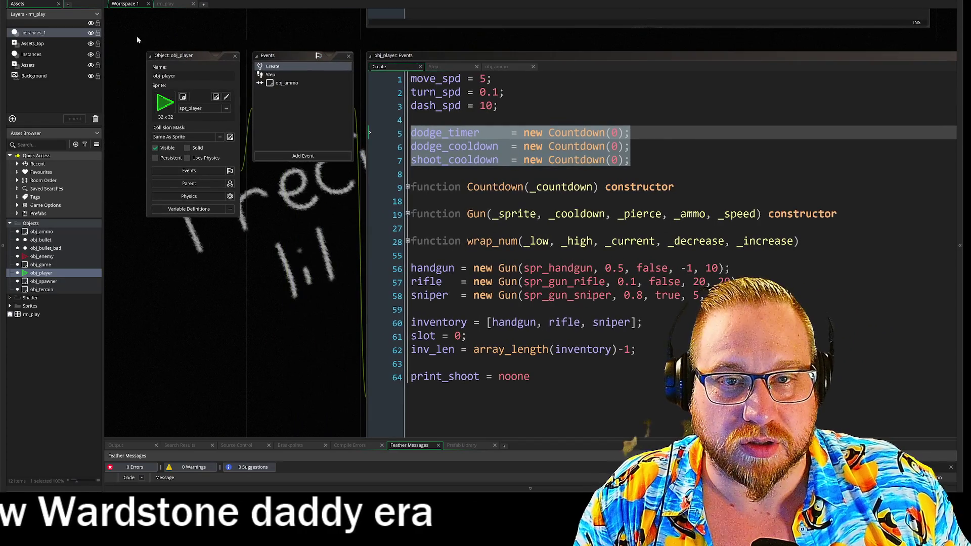
double_click(41, 265)
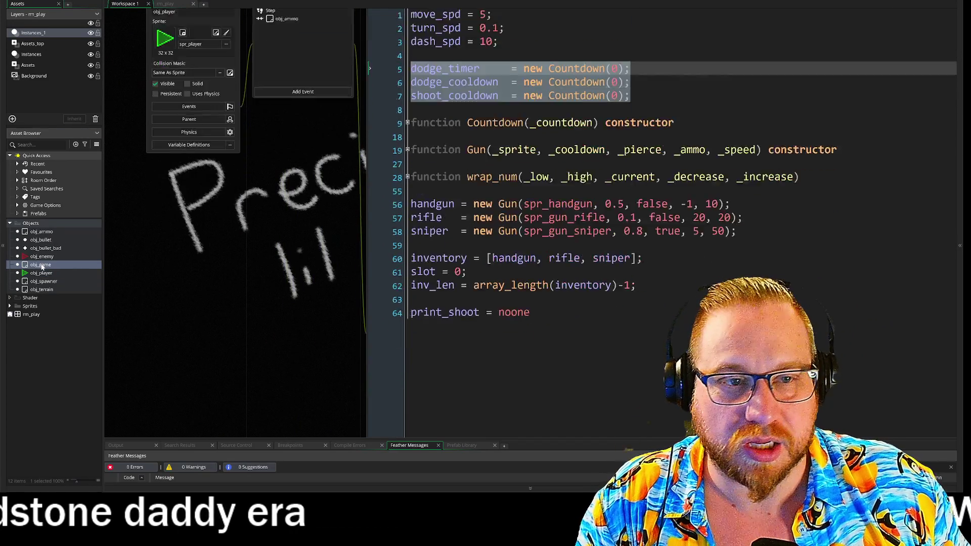
double_click(272, 152)
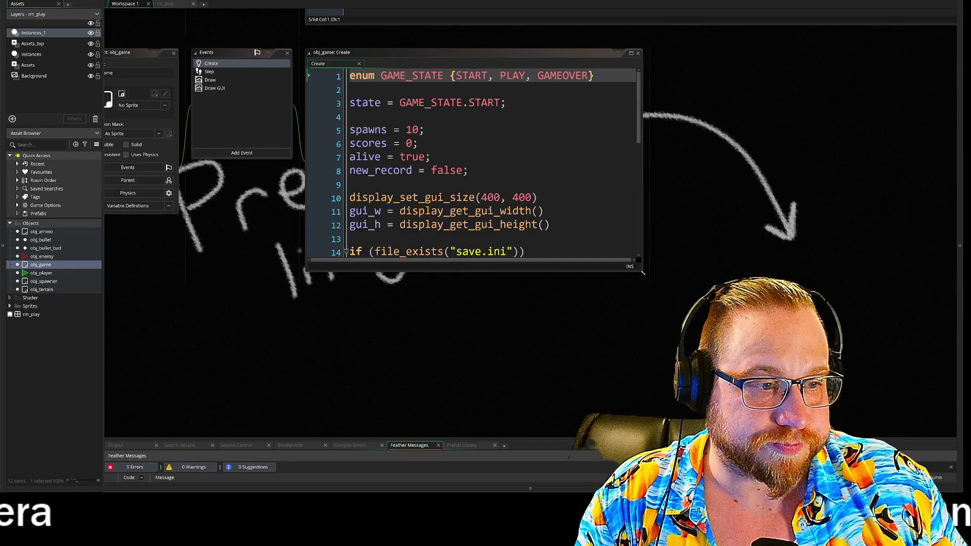
drag(643, 273, 892, 457)
Locate the save.ini high-score if/else block below the gui_w/gui_h lines
click(455, 211)
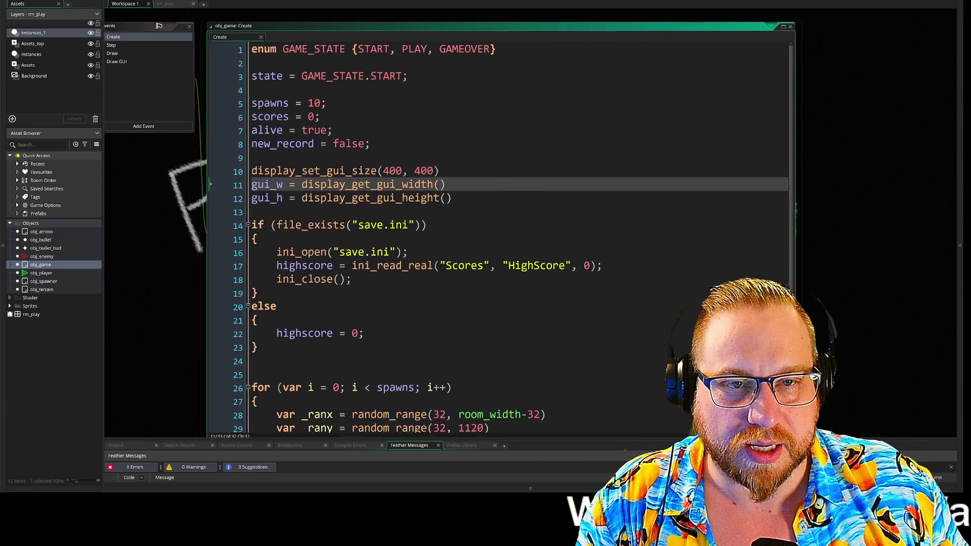
scroll(498, 233, down, 1)
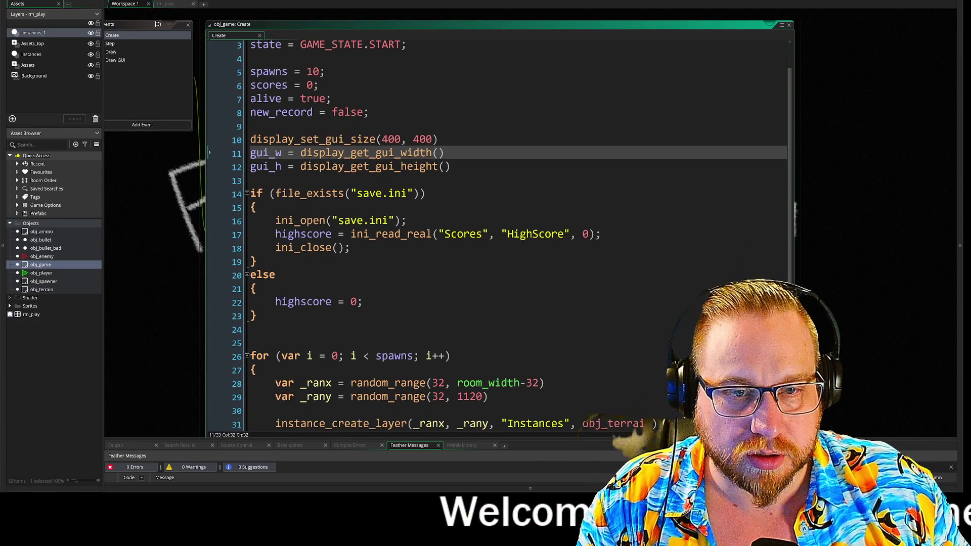
drag(250, 166, 450, 166)
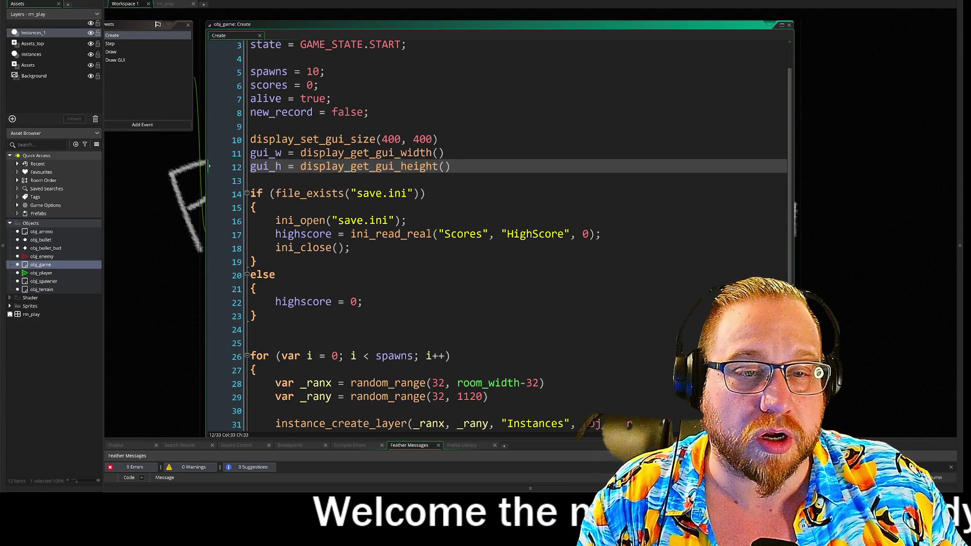
mouse_move(250, 153)
mouse_down()
mouse_move(444, 153)
mouse_move(450, 166)
mouse_move(251, 153)
mouse_up()
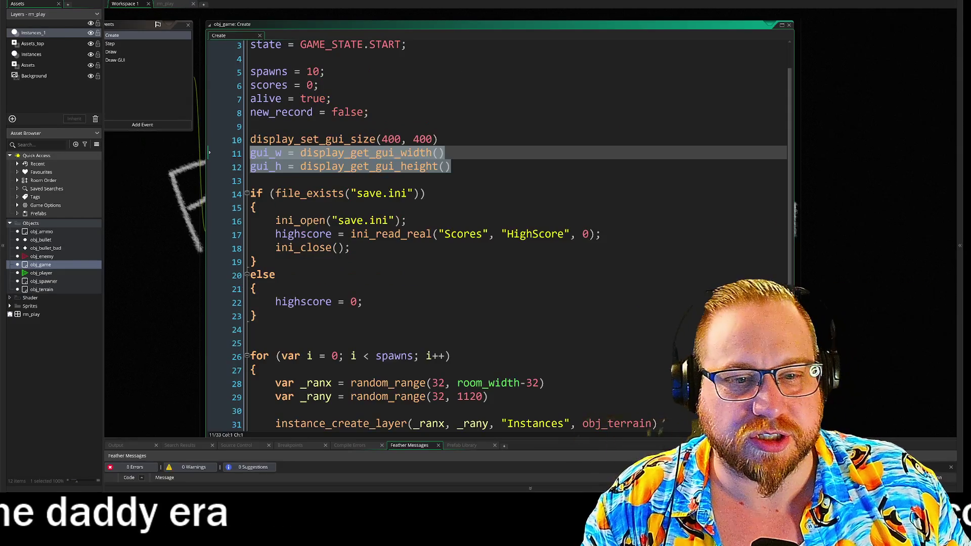
click(450, 316)
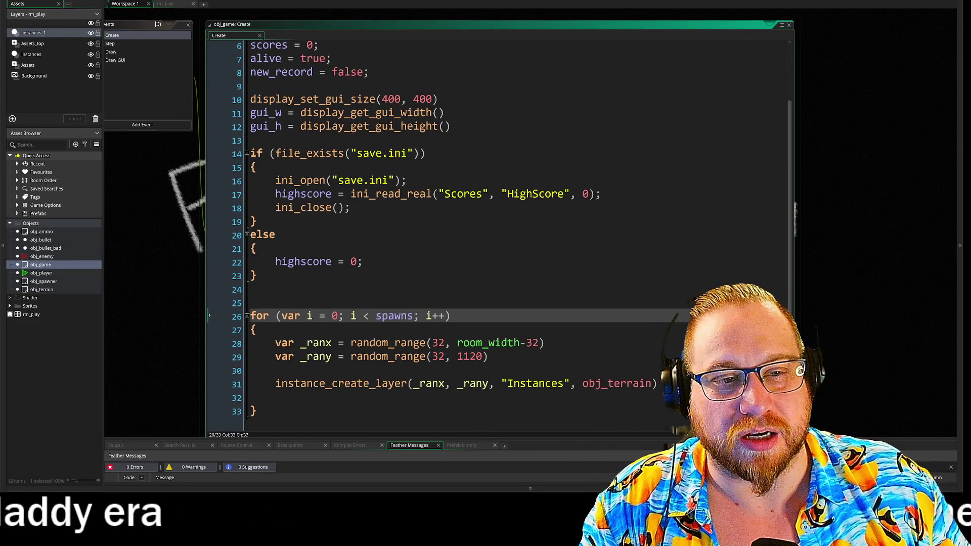
scroll(430, 227, down, 1)
drag(250, 140, 257, 262)
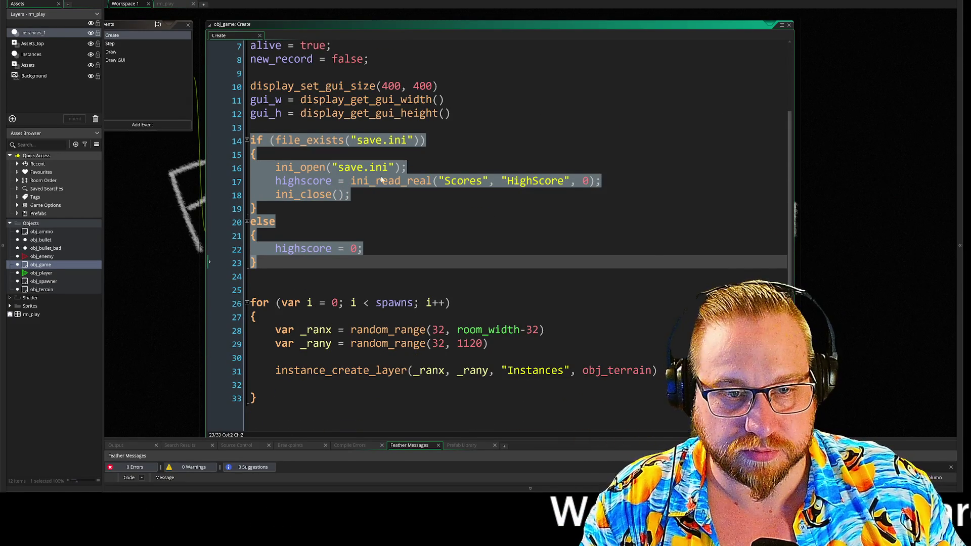
click(258, 184)
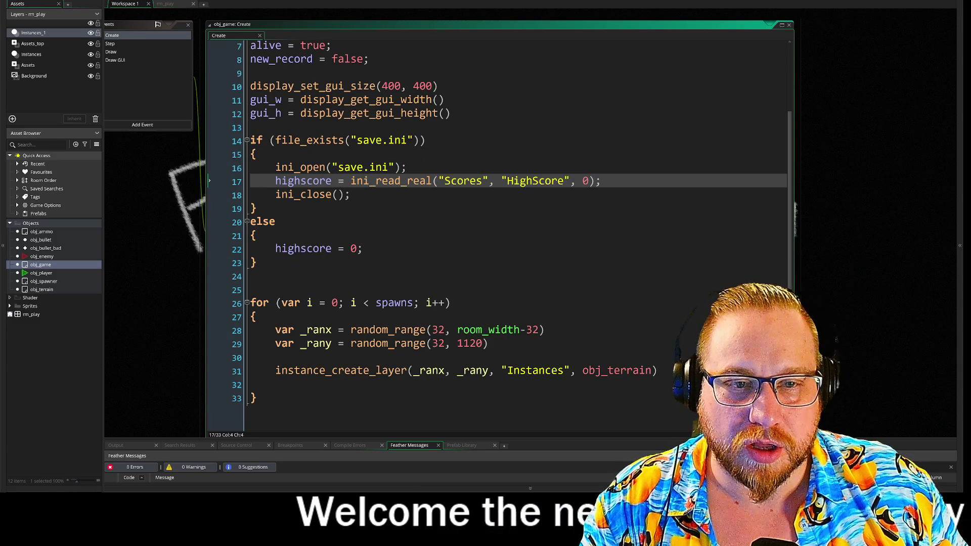
Fix the indentation of lines 16–18 and select the whole high-score if/else block for copying
drag(275, 165, 259, 196)
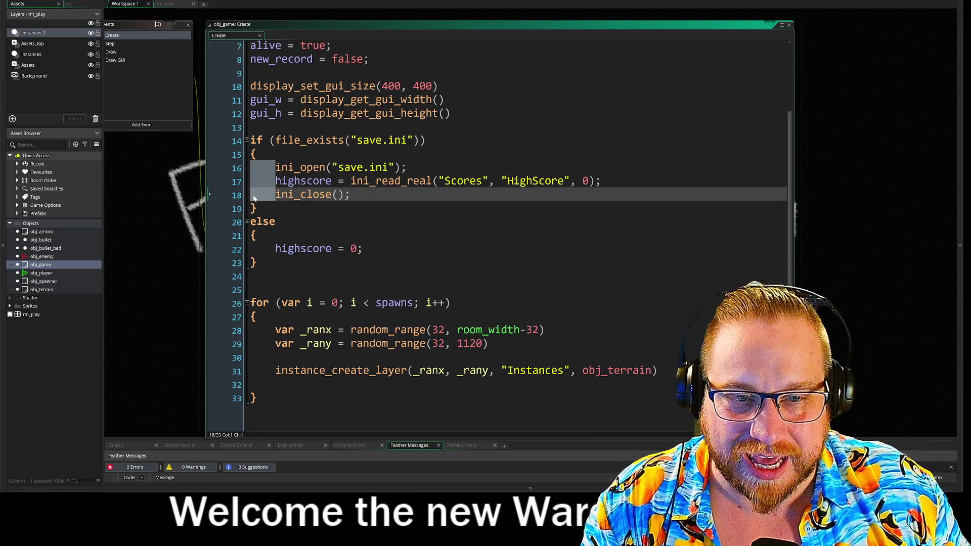
key(BackSpace)
key(Tab)
key(Down)
key(Down)
key(Down)
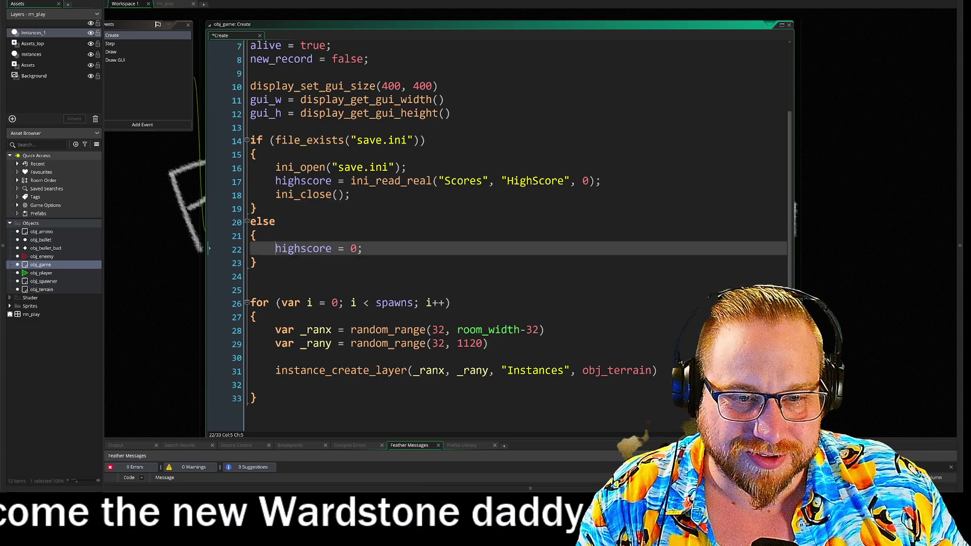
click(256, 235)
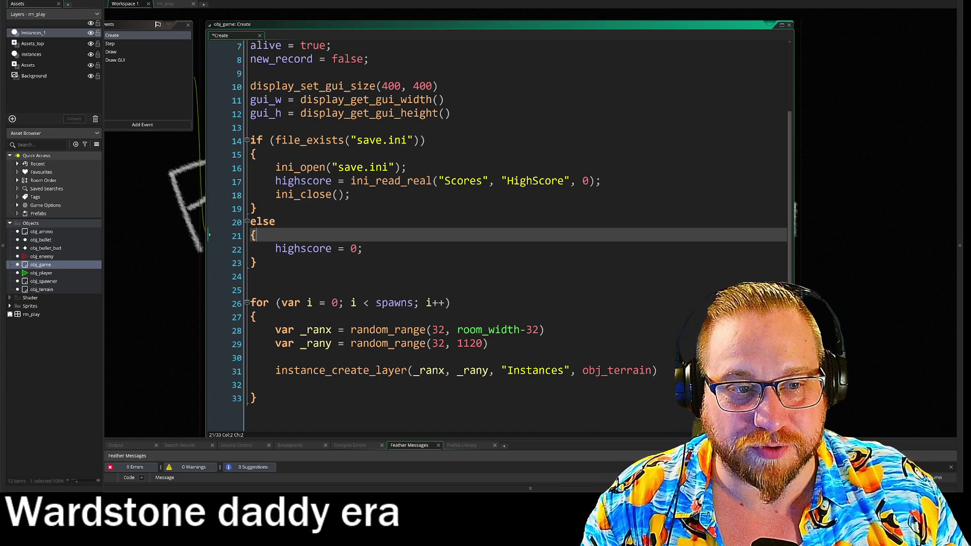
click(246, 140)
drag(250, 194, 251, 140)
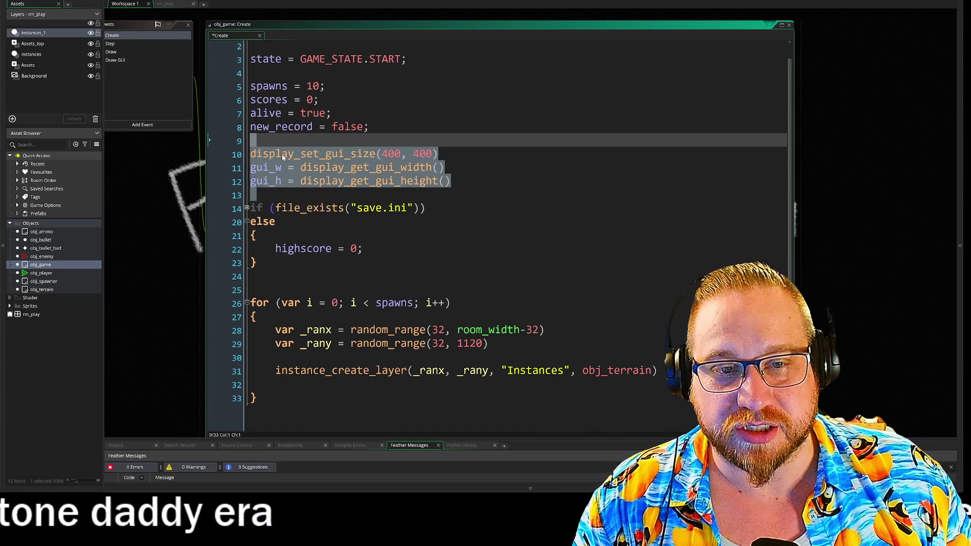
click(246, 207)
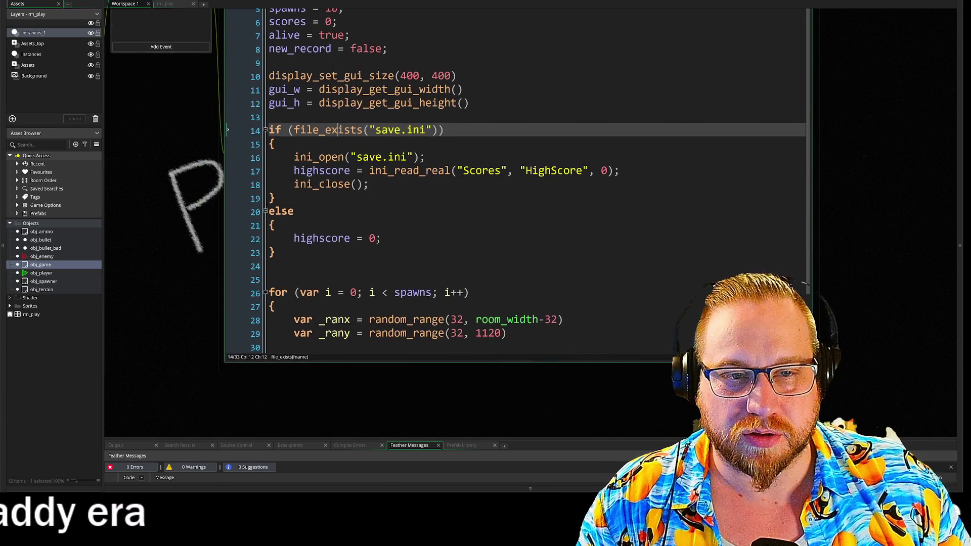
drag(227, 129, 228, 252)
key(ctrl+c)
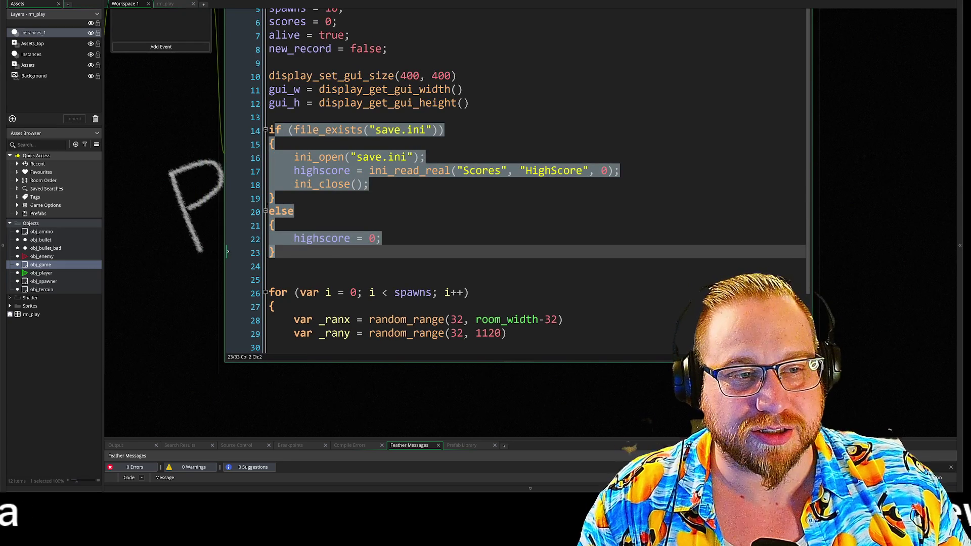
click(480, 230)
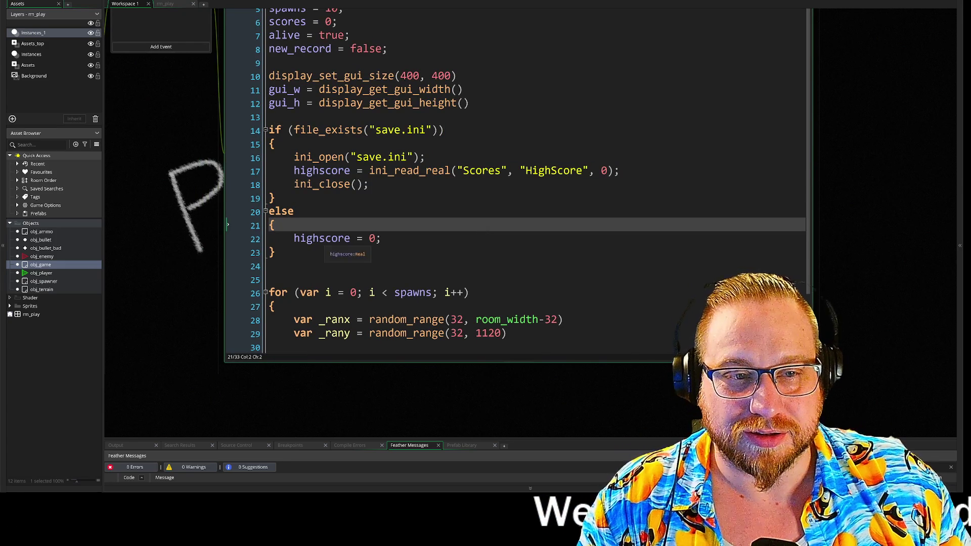
key(shift+Up)
key(shift+Up)
key(shift+Up)
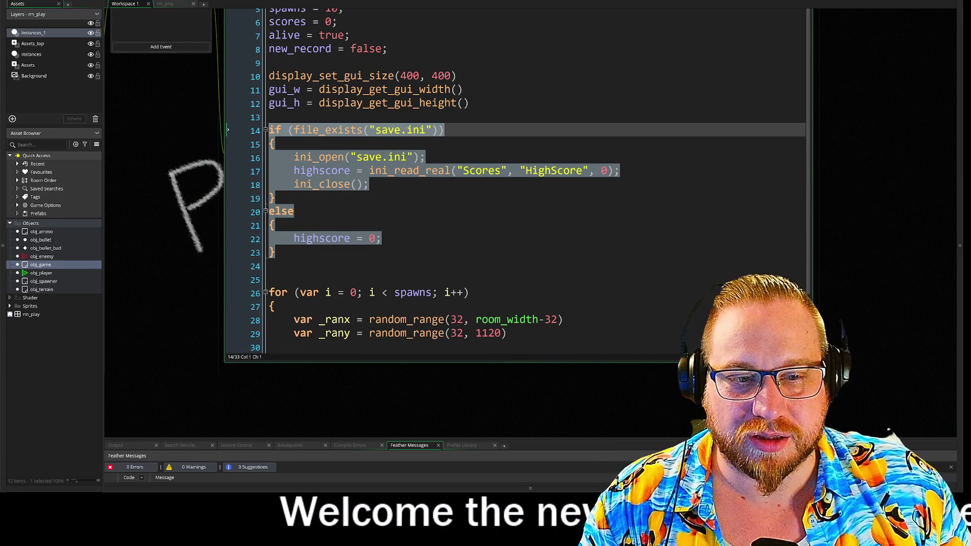
scroll(505, 202, down, 1)
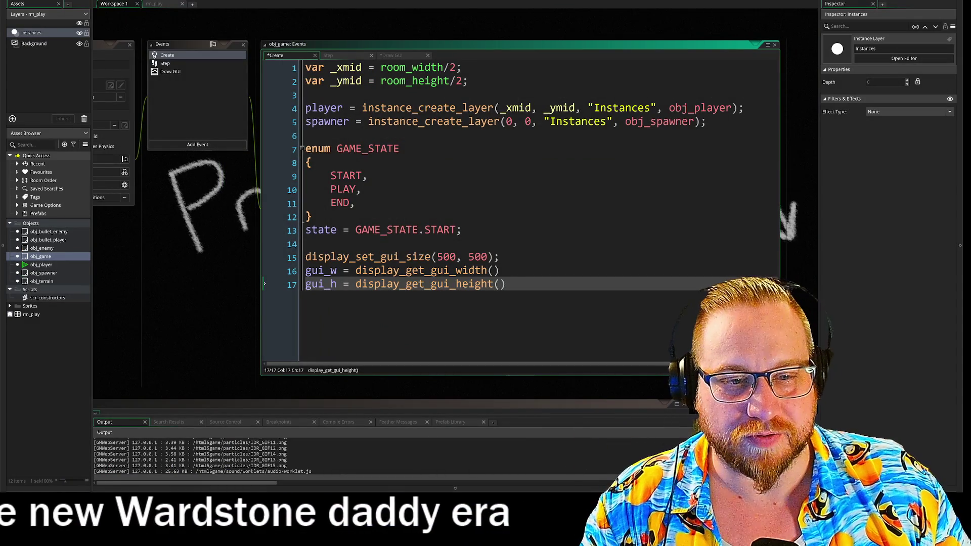
Paste the save.ini high-score block on a new line above display_set_gui_size
click(305, 243)
key(Return)
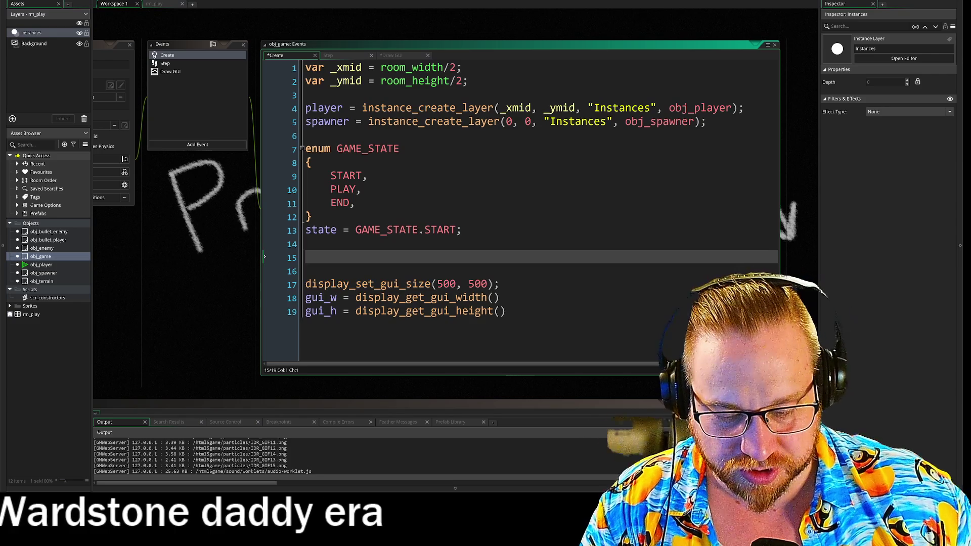
key(ctrl+v)
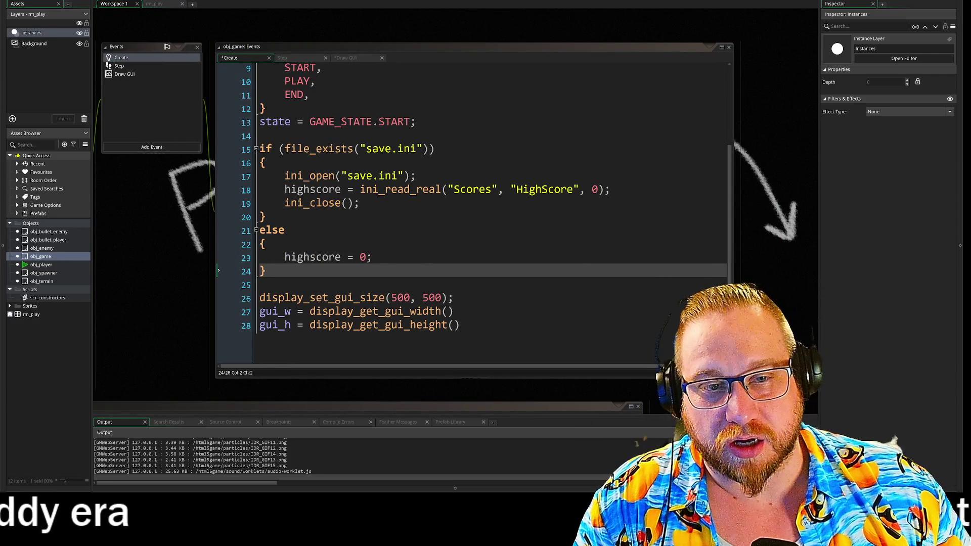
click(372, 257)
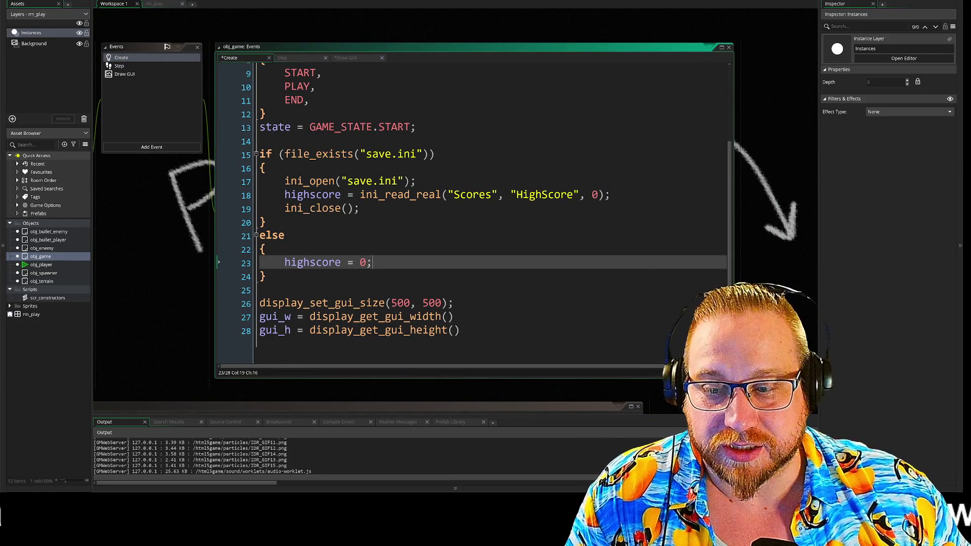
mouse_move(259, 154)
mouse_down()
mouse_move(279, 244)
mouse_move(266, 276)
mouse_up()
click(259, 154)
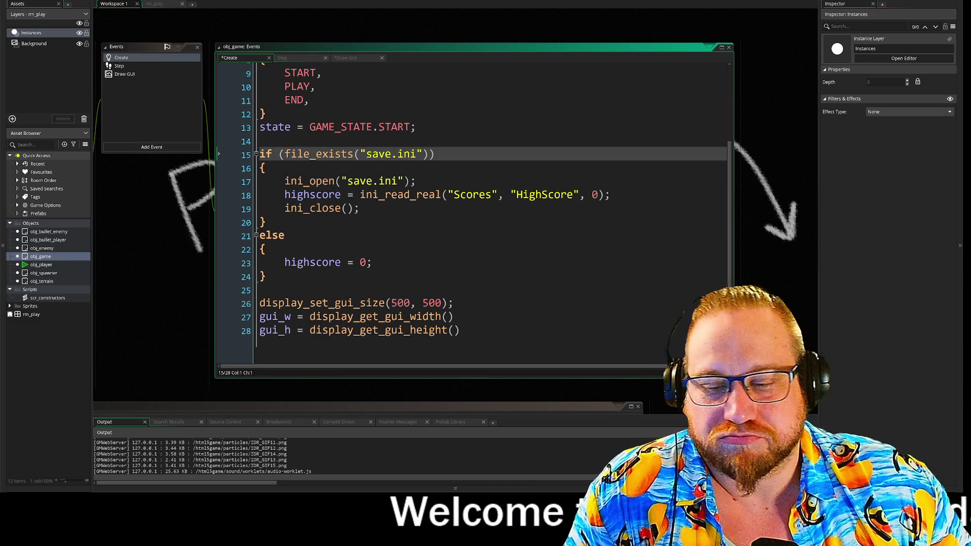
scroll(473, 212, up, 3)
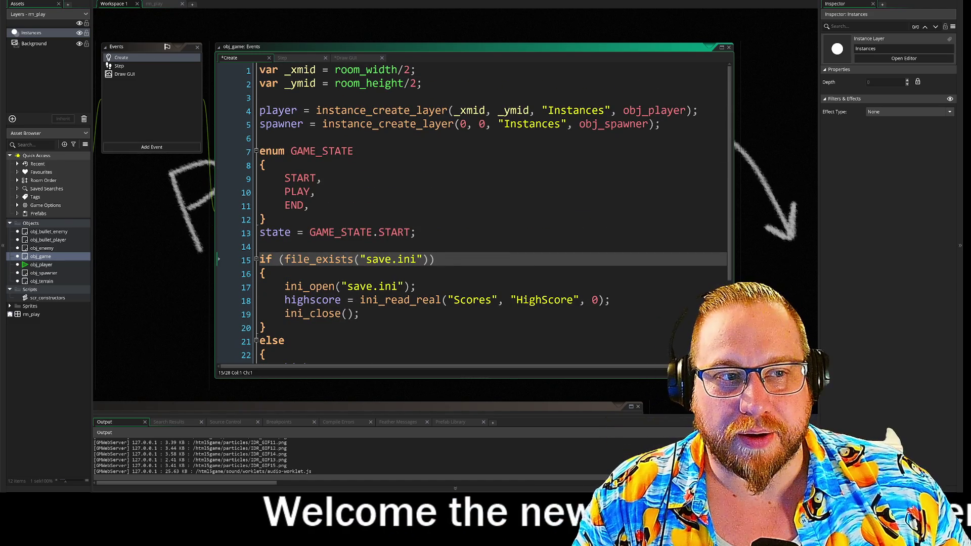
Turn _xmid/_ymid into instance variables xmid and ymid and update instance_create_layer to use them
click(353, 150)
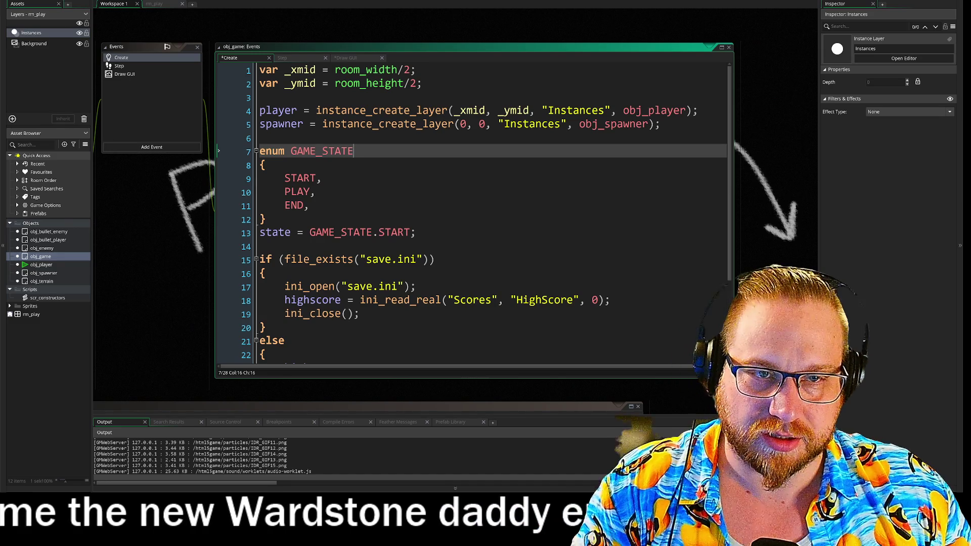
click(255, 74)
key(Delete)
key(Delete)
key(Delete)
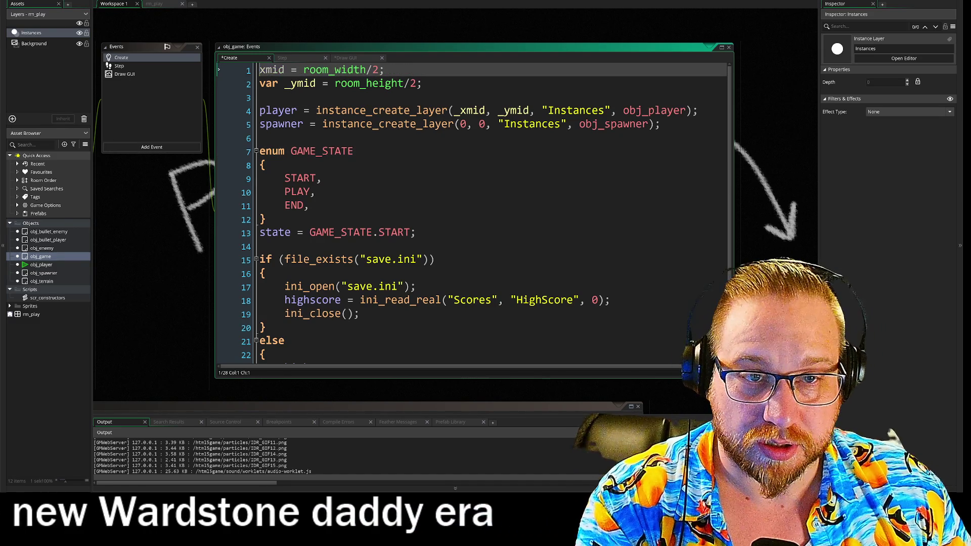
key(Down)
key(Delete)
key(Delete)
key(Delete)
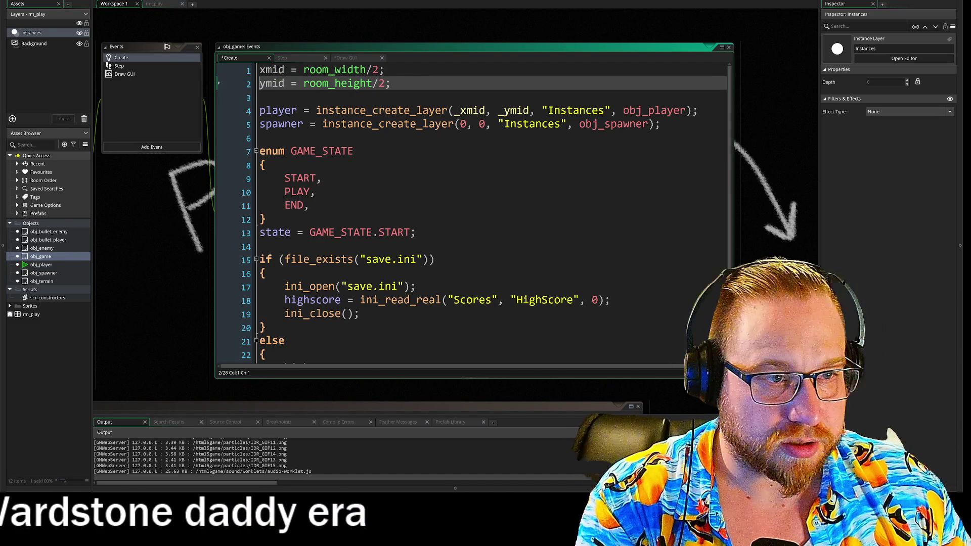
key(Down)
key(Down)
key(ctrl+Right)
key(ctrl+Right)
key(ctrl+Right)
key(Delete)
key(BackSpace)
key(Down)
key(Down)
key(Down)
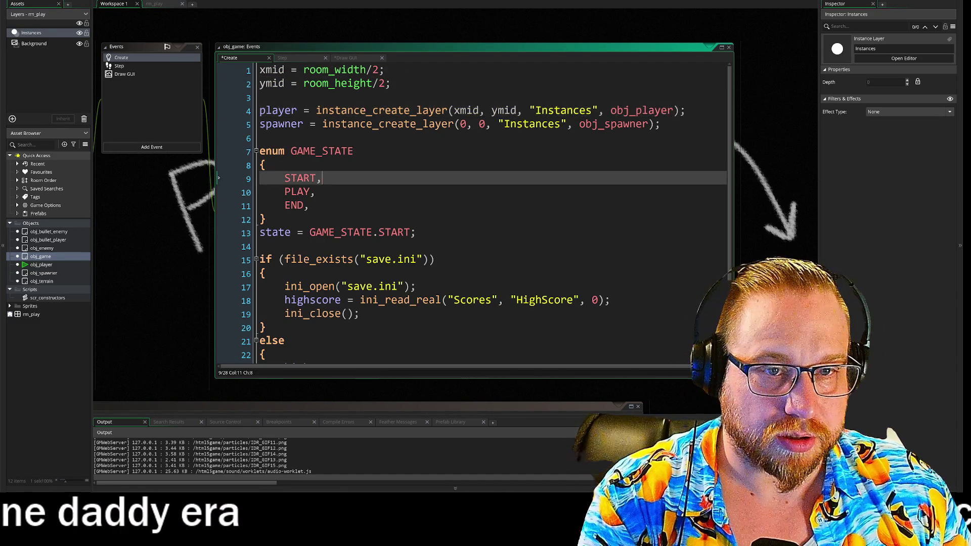
key(Up)
key(Up)
key(Up)
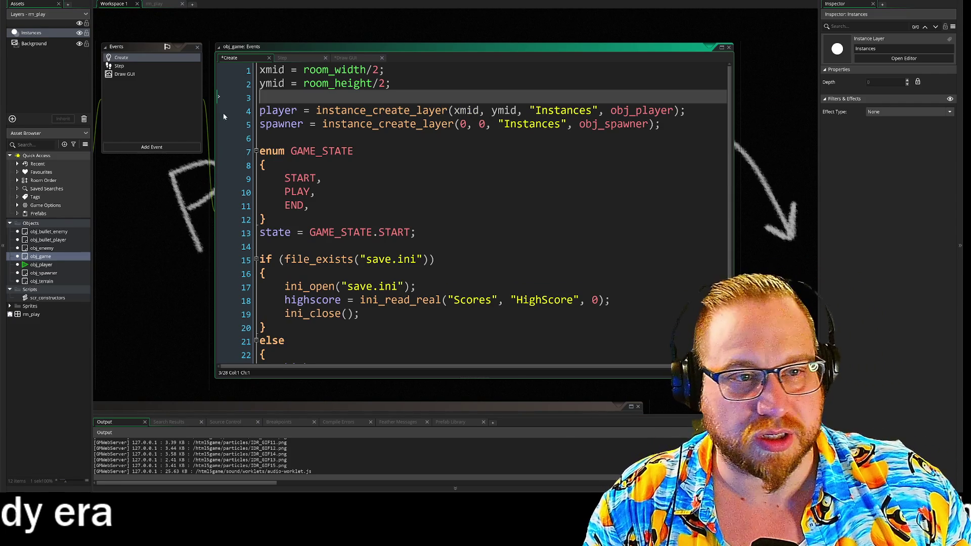
scroll(486, 212, down, 2)
scroll(485, 213, up, 2)
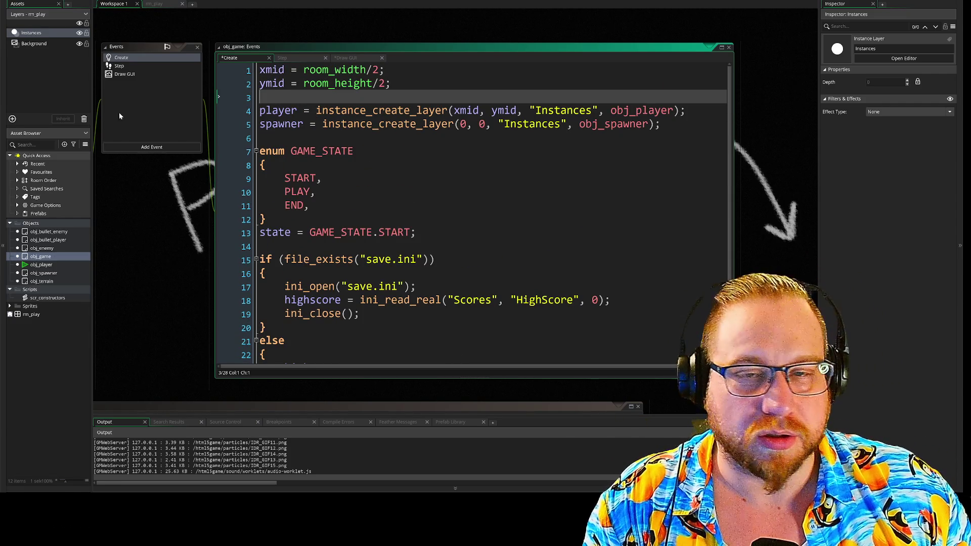
click(115, 75)
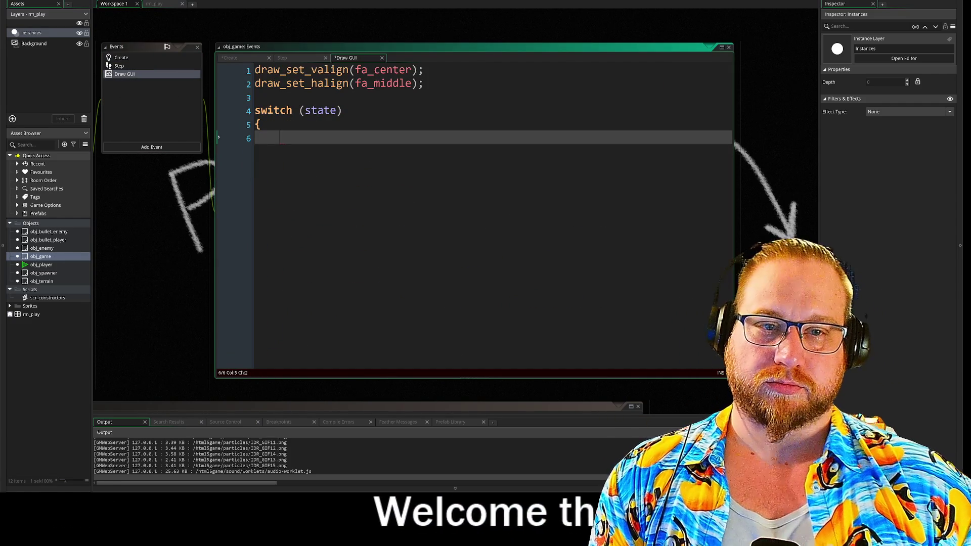
Add a case GAME_STATE.START: with an empty brace block followed by break
text(ca)
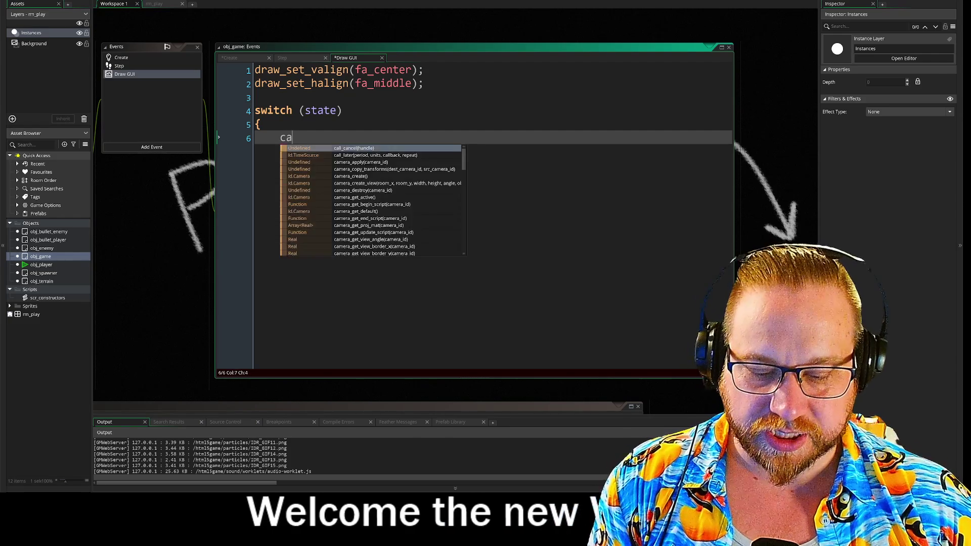
text(se GAME_STATE)
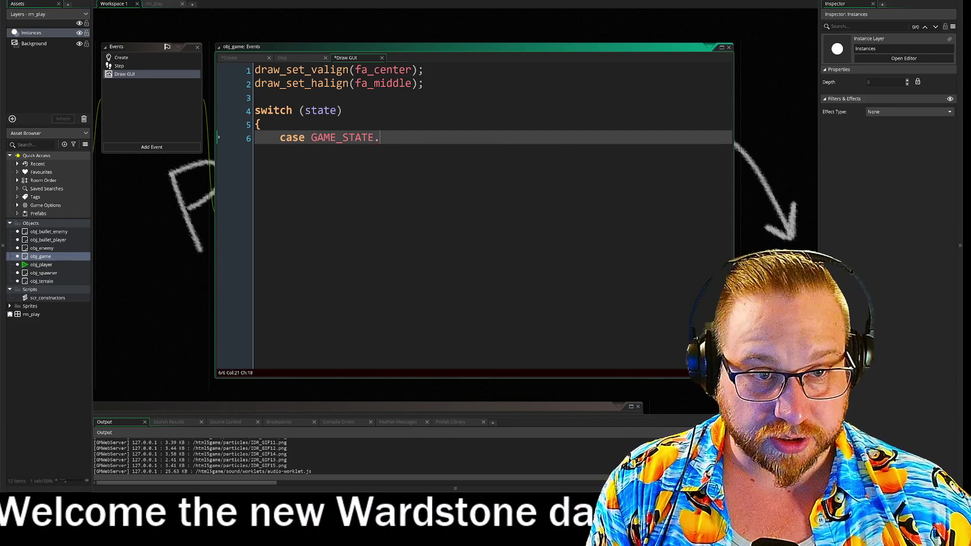
text(.)
key(Return)
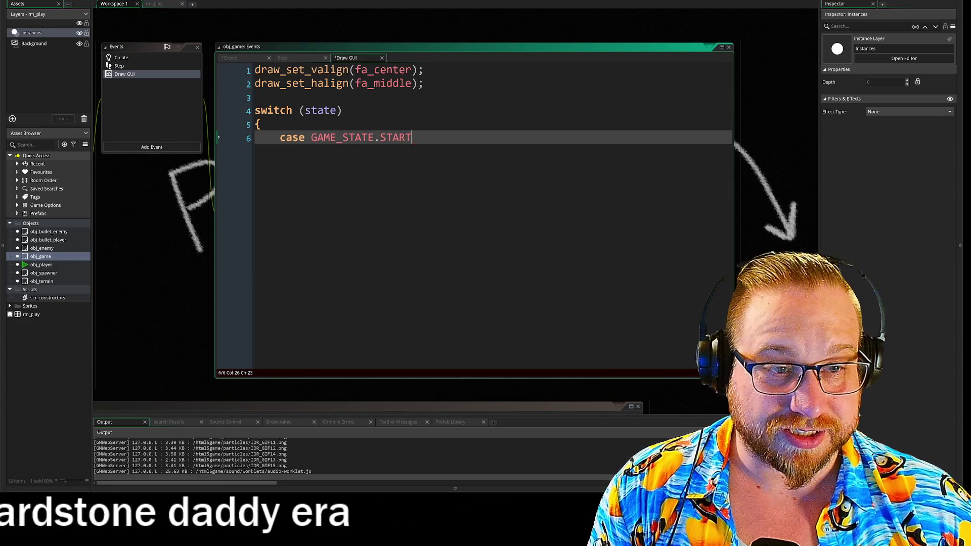
text(:)
key(Return)
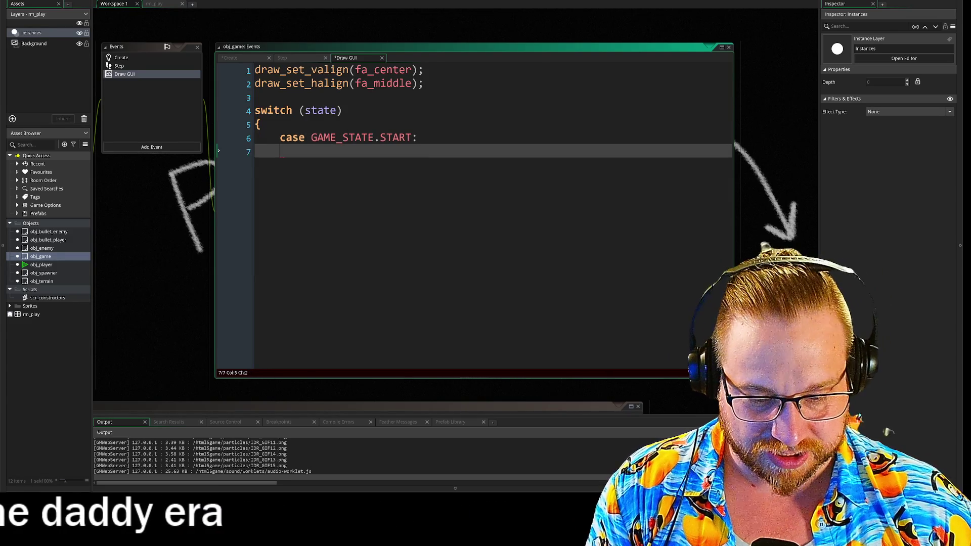
text({)
key(Return)
key(Return)
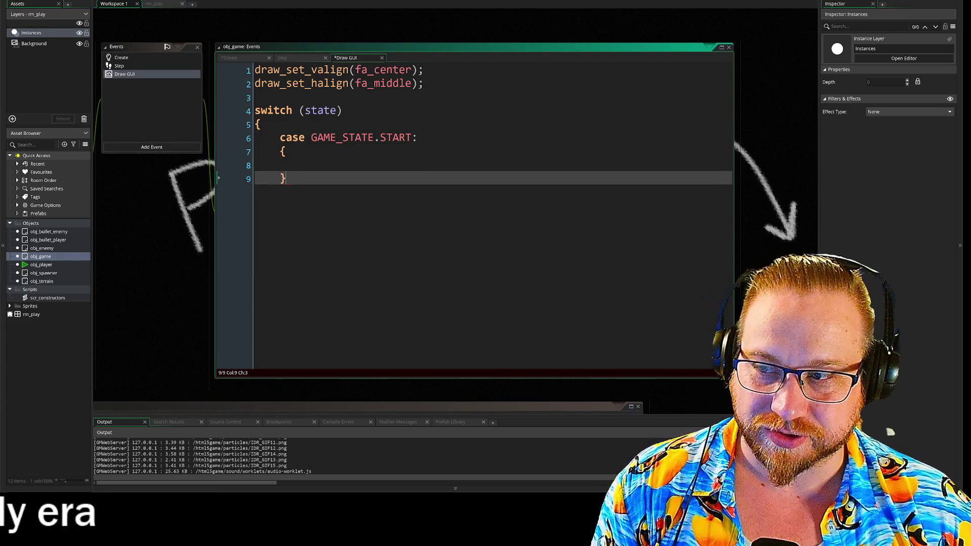
key(Return)
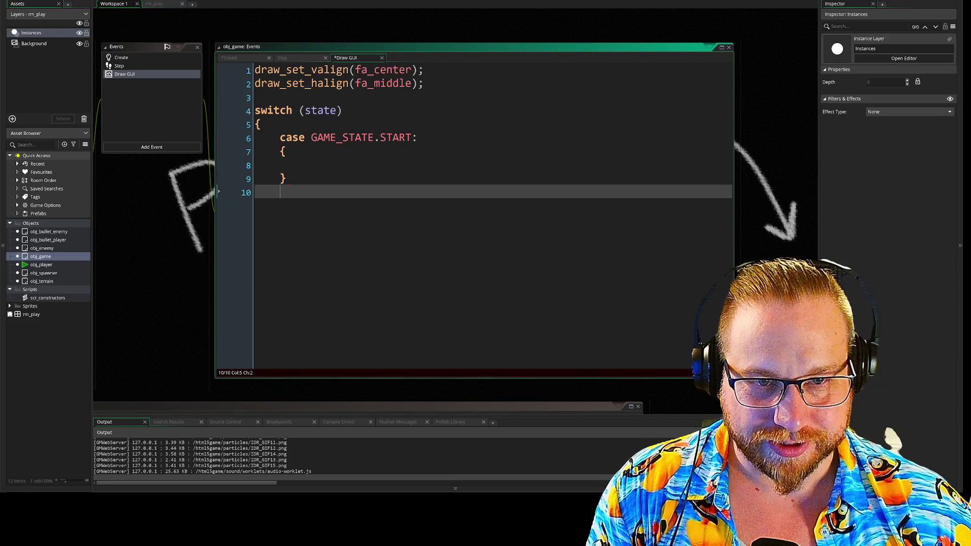
text(break)
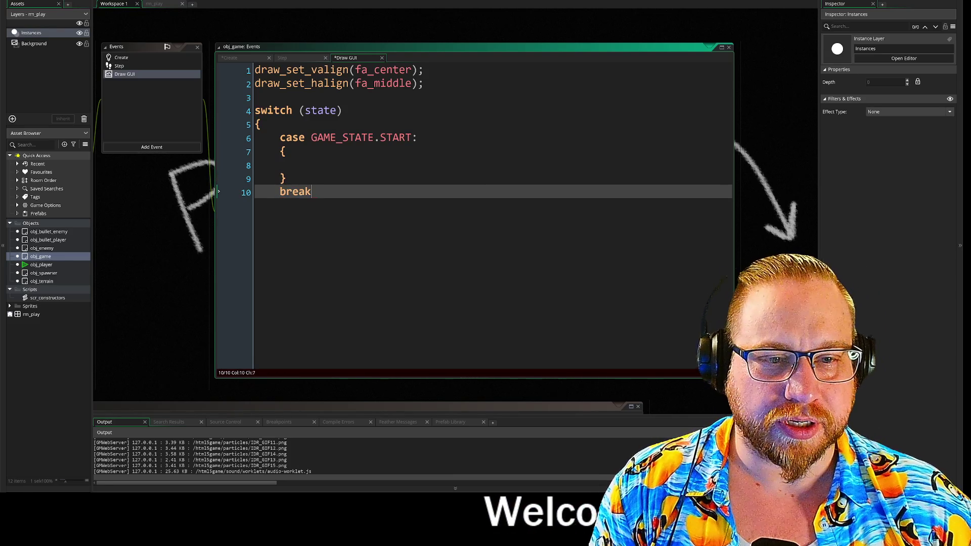
key(Return)
key(Return)
Add a case GAME_STATE.PLAY: with its own empty brace block
text(case )
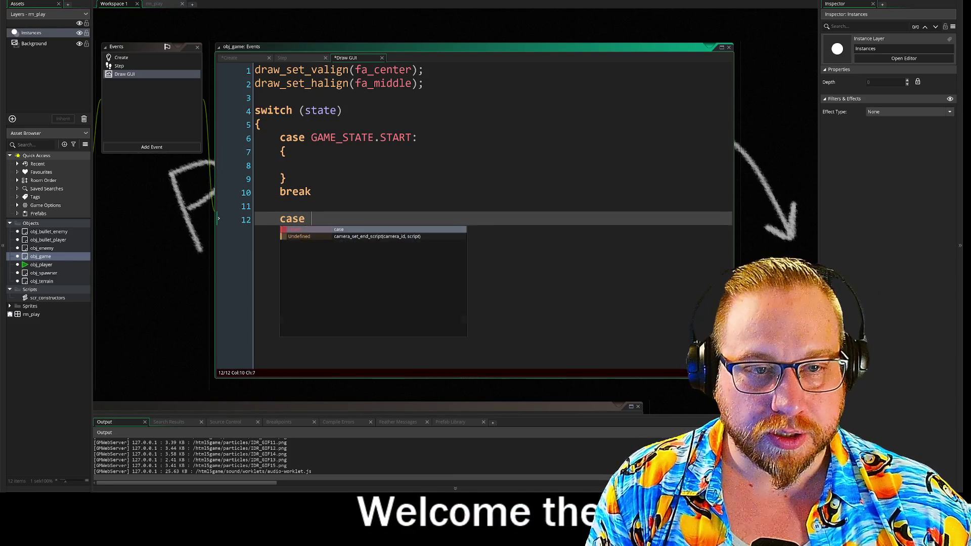
text( GA)
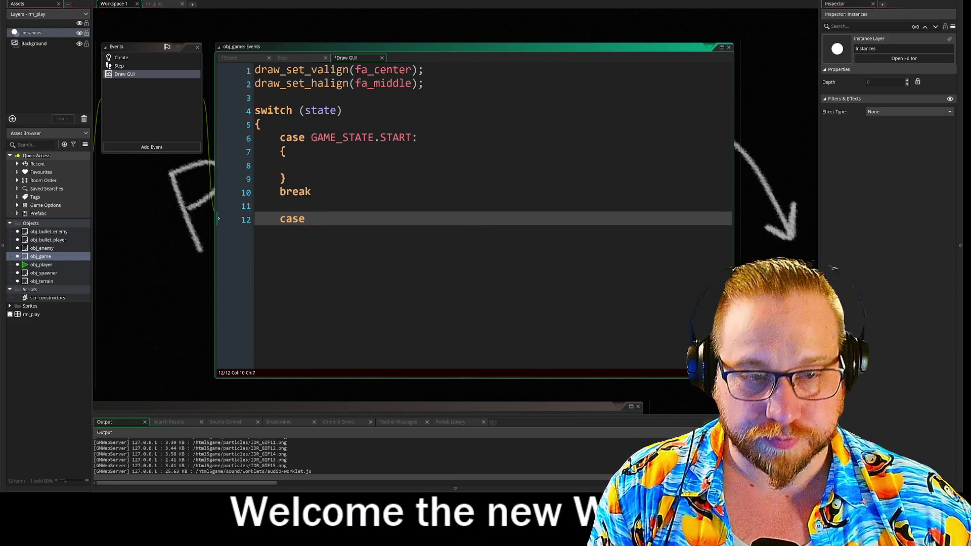
text(ME)
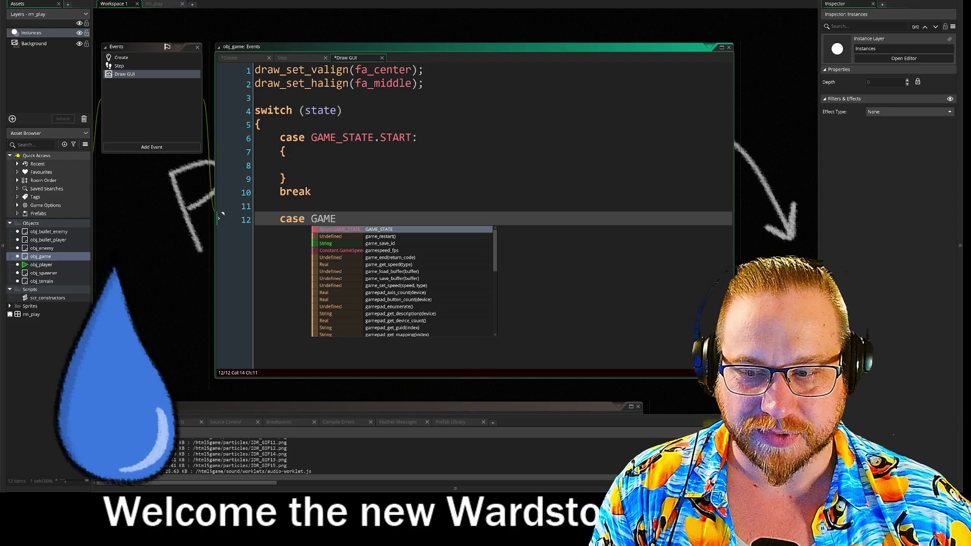
key(Return)
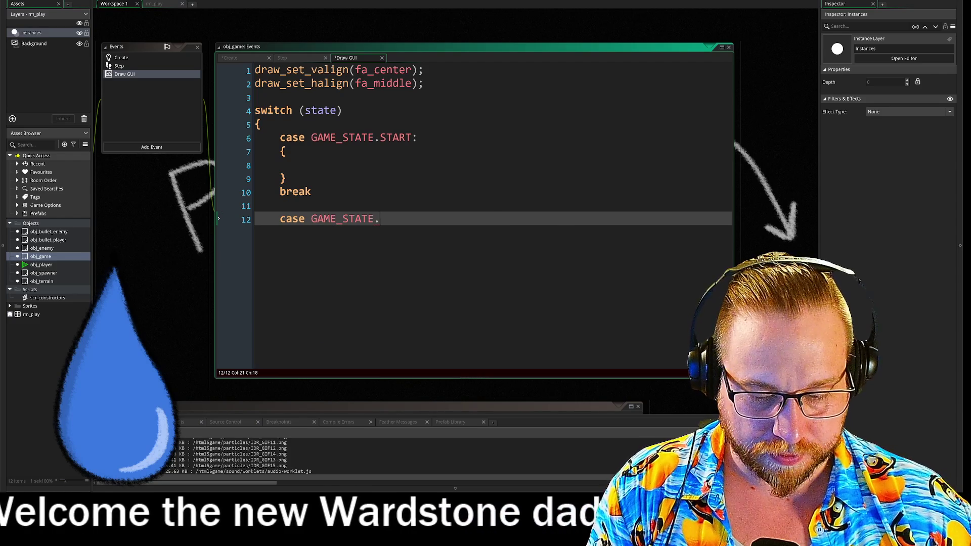
text(.PL)
key(Return)
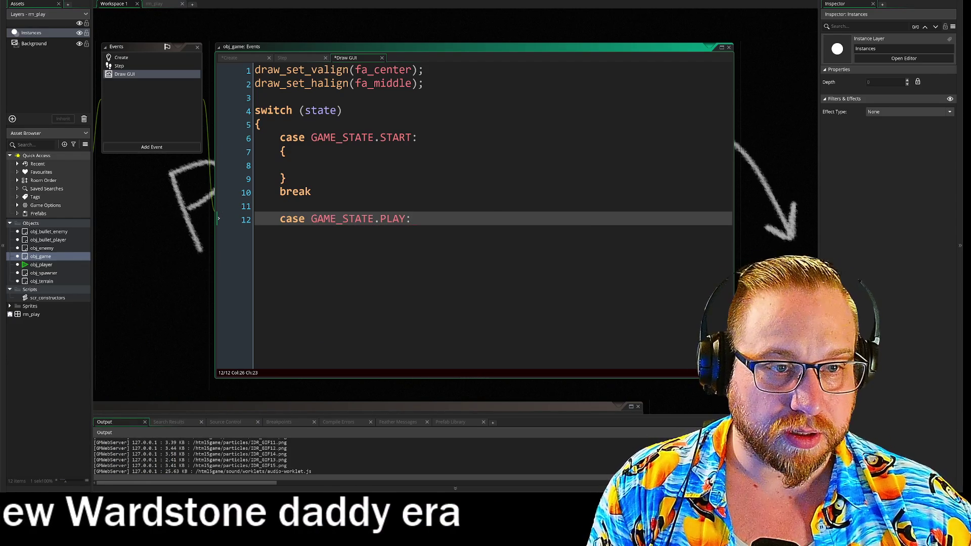
text(:)
key(Return)
key(Return)
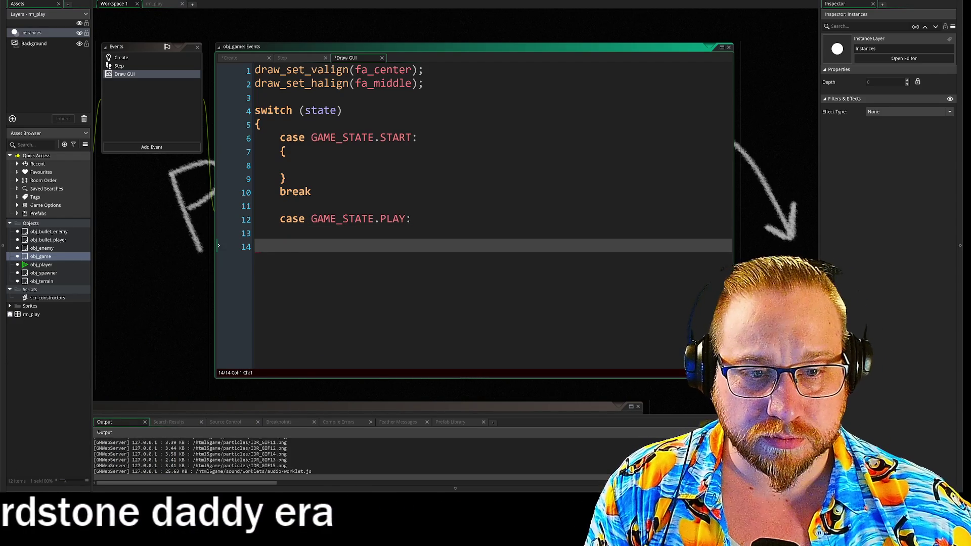
click(280, 233)
text({)
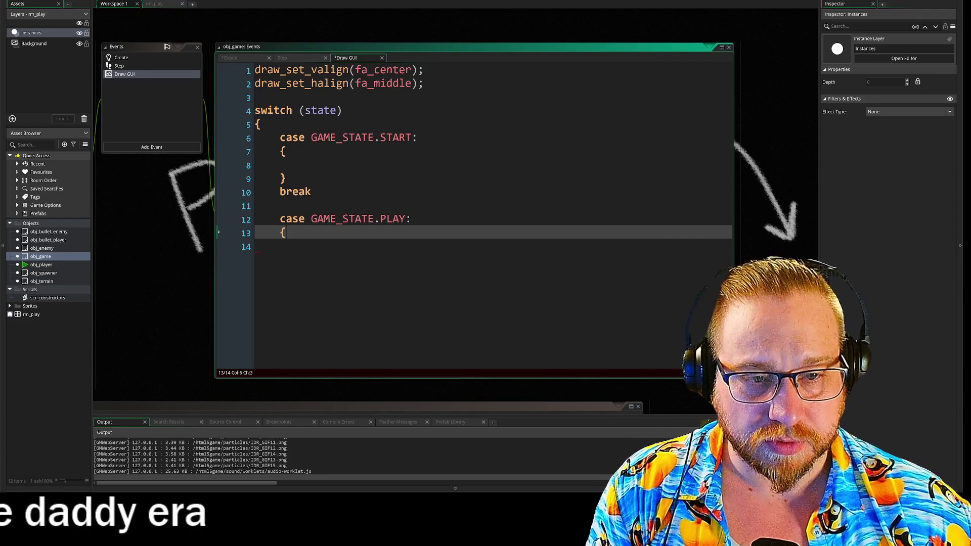
click(256, 246)
key(Return)
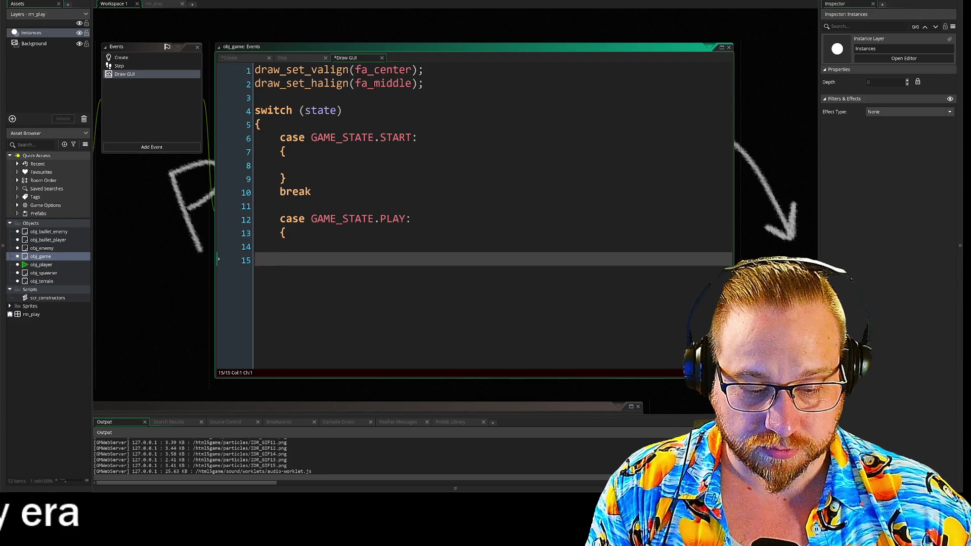
key(Tab)
text(})
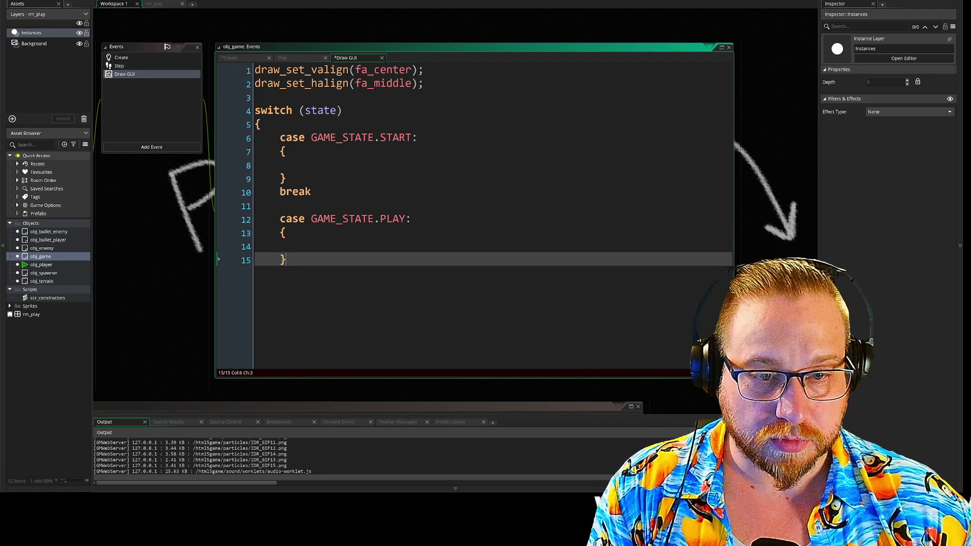
key(Return)
key(Return)
key(Tab)
Add a case GAME_STATE.END: with an empty brace block below PLAY
text(case GA)
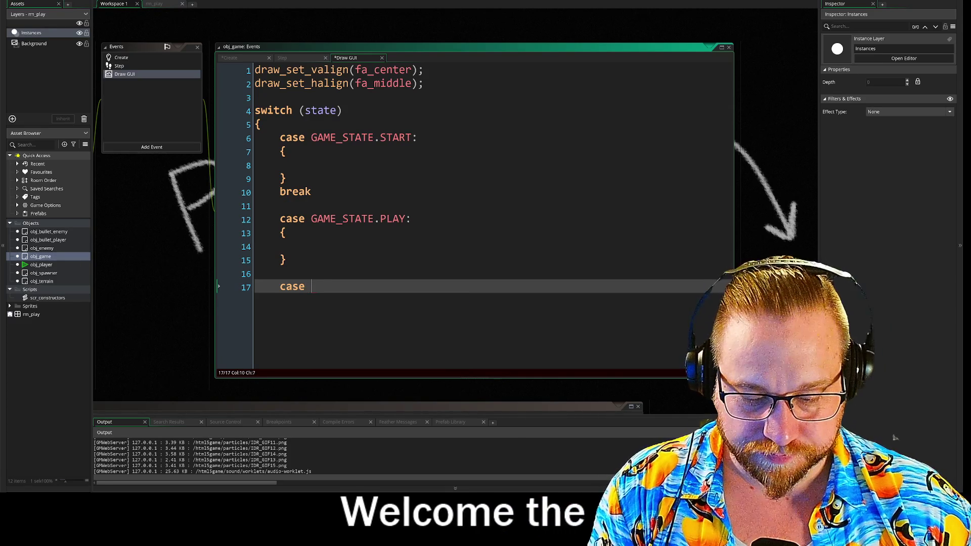
text(ME\)
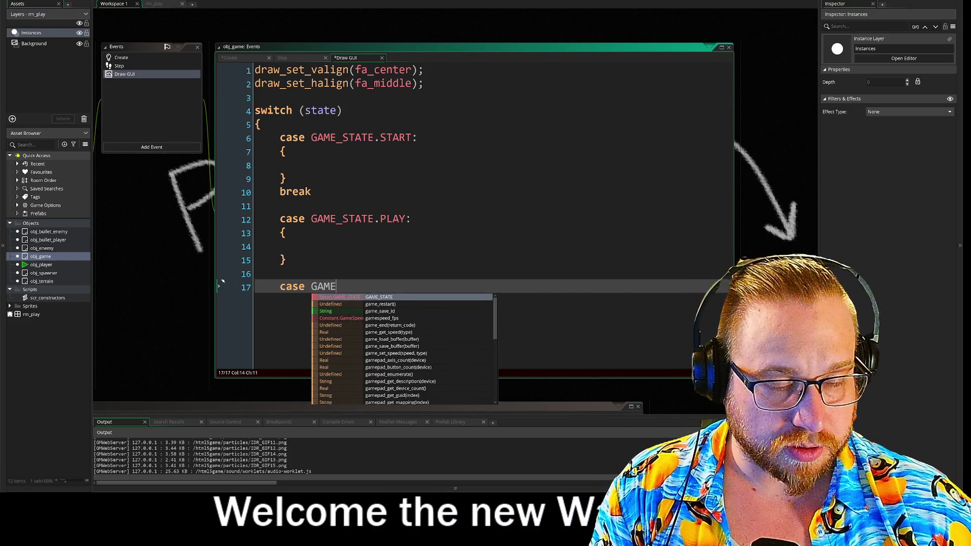
key(BackSpace)
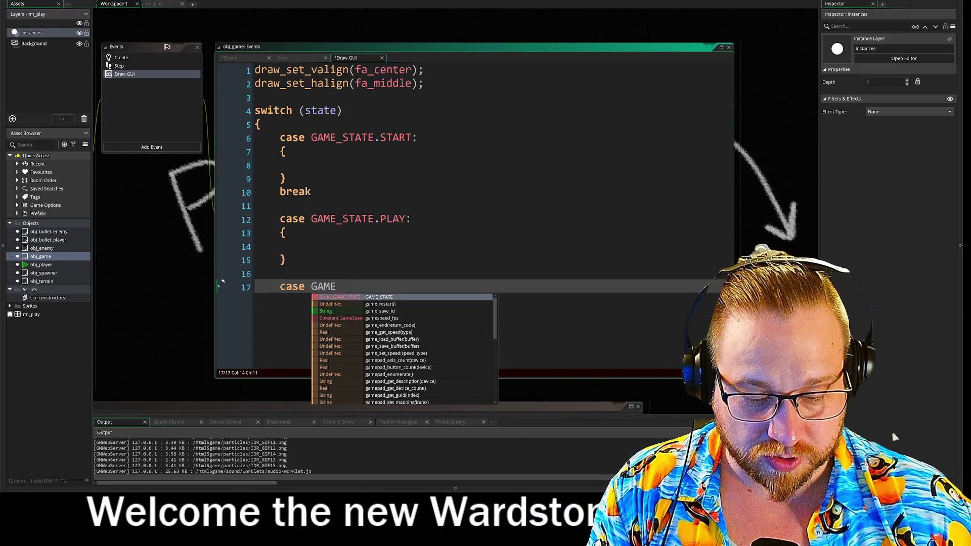
key(Return)
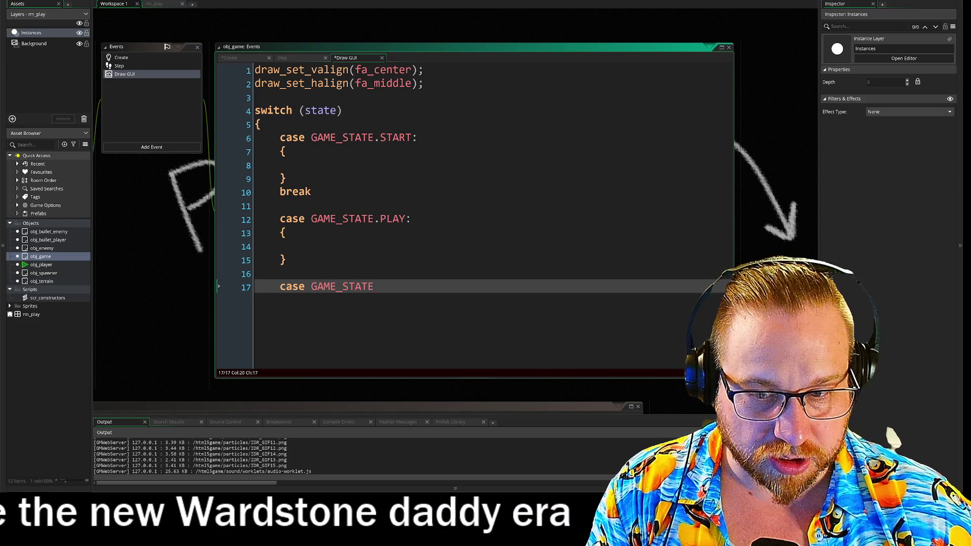
text(.)
key(Return)
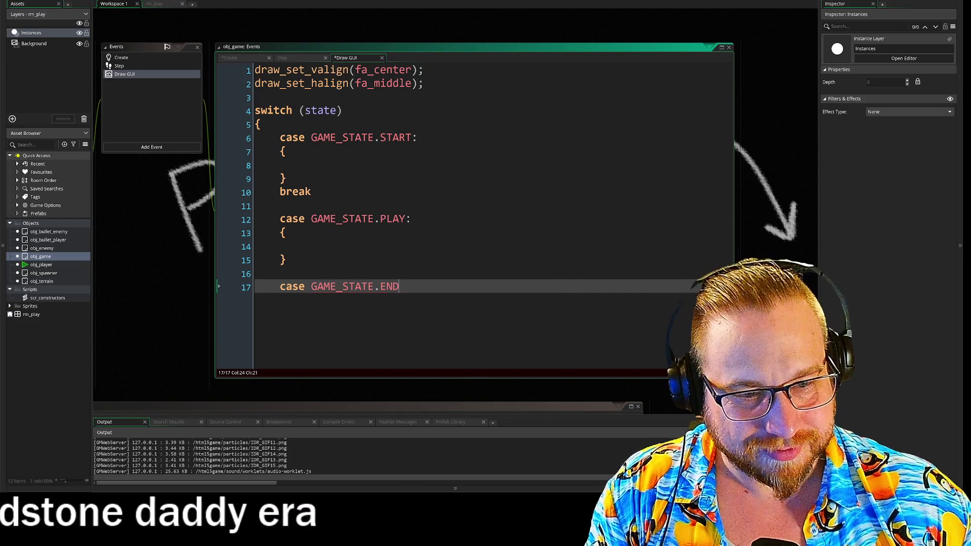
text(:)
key(Return)
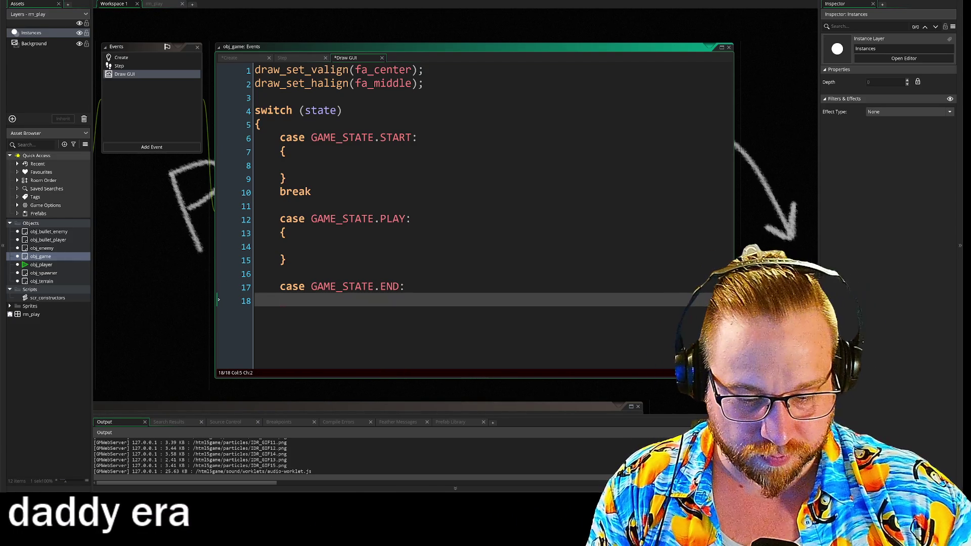
text({)
key(Return)
key(Return)
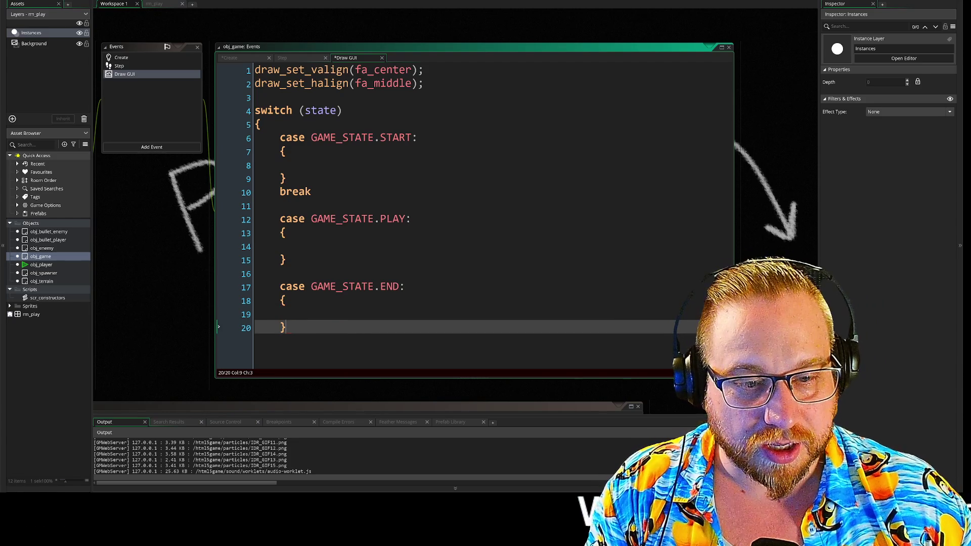
key(Return)
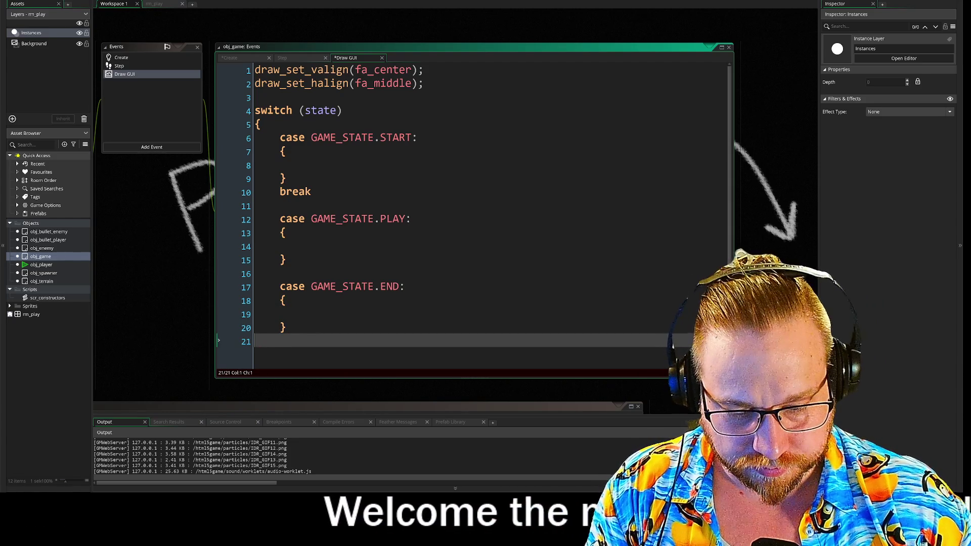
text(})
key(Return)
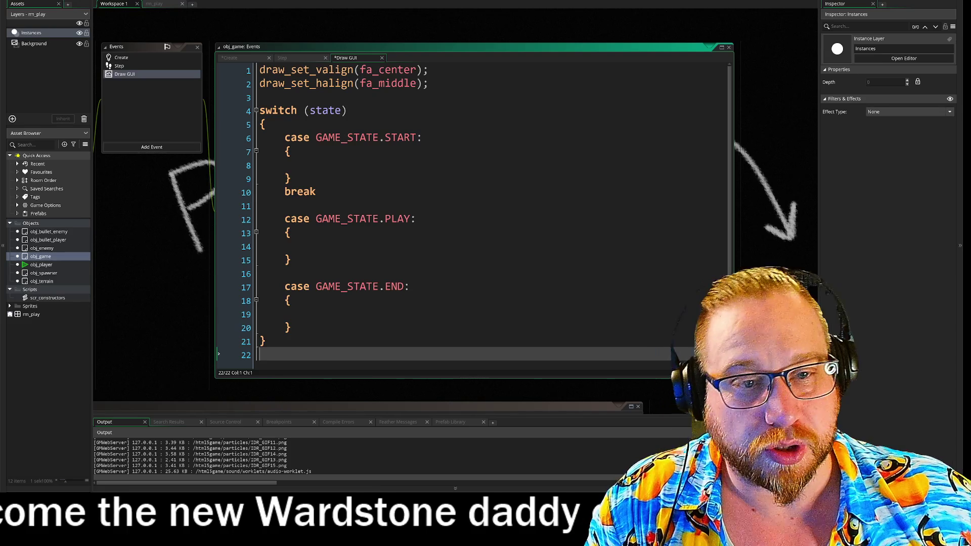
Select the draw_set_valign and draw_set_halign lines at the top of the Draw GUI code
click(310, 164)
mouse_move(303, 70)
mouse_down()
mouse_move(421, 85)
mouse_move(290, 83)
mouse_move(226, 66)
mouse_up()
key(ctrl+c)
click(428, 84)
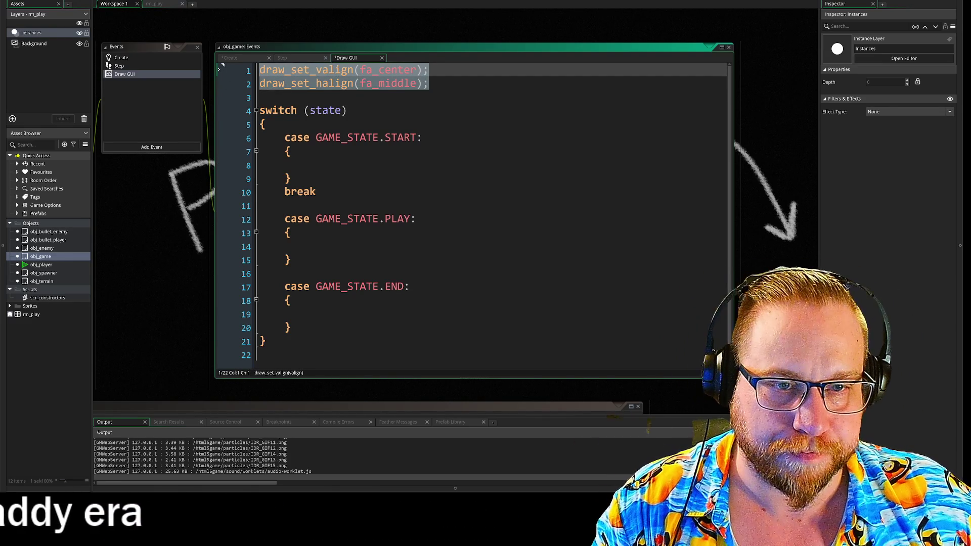
Move the two alignment lines from the top of the code into the START case
click(310, 164)
key(Return)
key(Return)
key(Up)
key(Up)
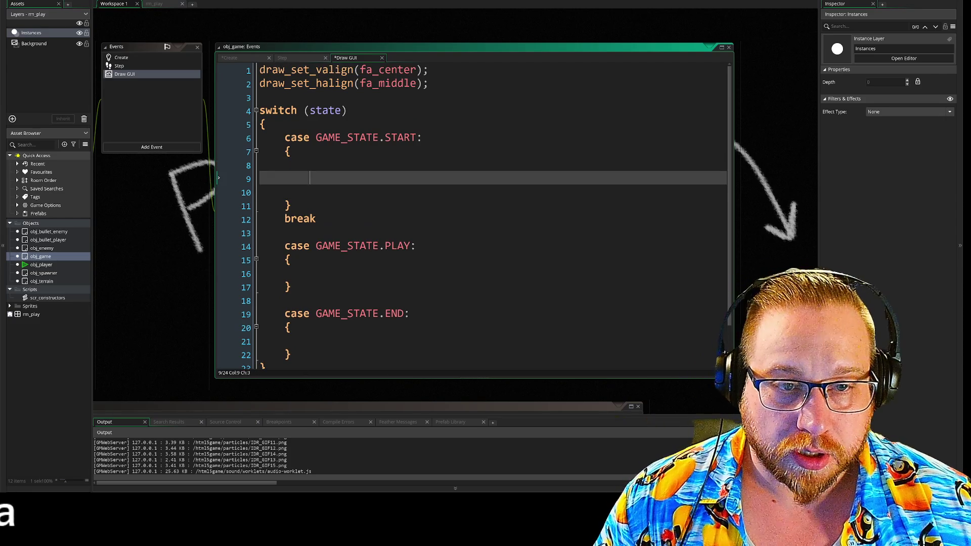
key(ctrl+v)
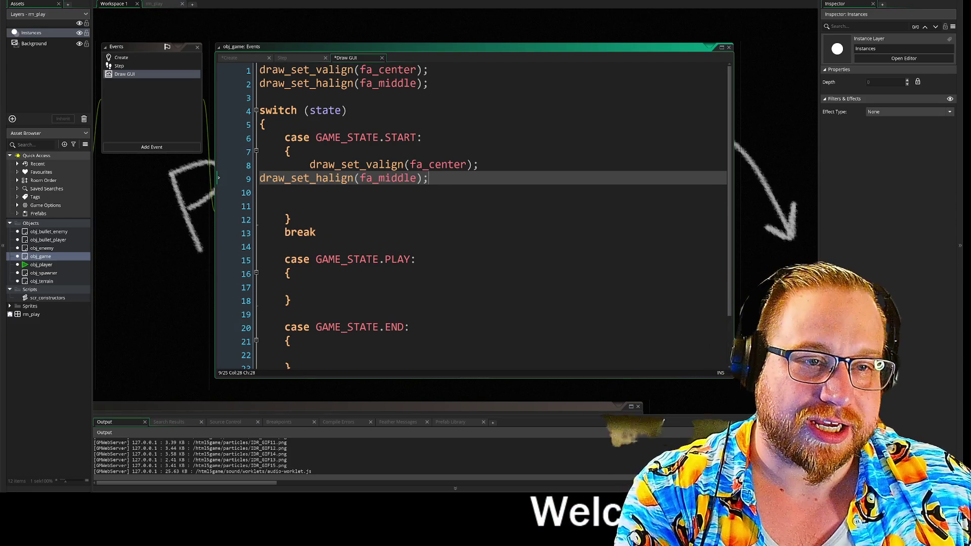
drag(428, 83, 259, 69)
key(Delete)
key(Delete)
key(Delete)
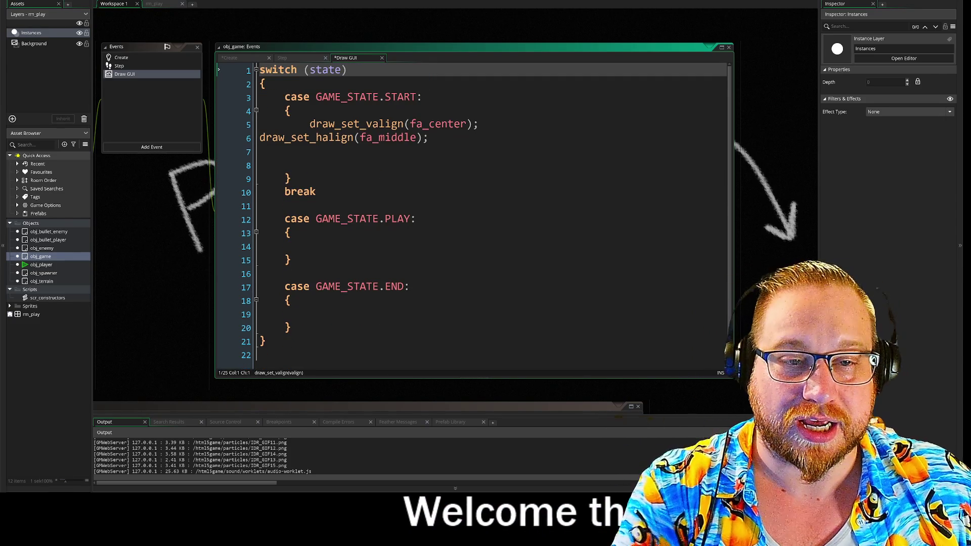
click(221, 134)
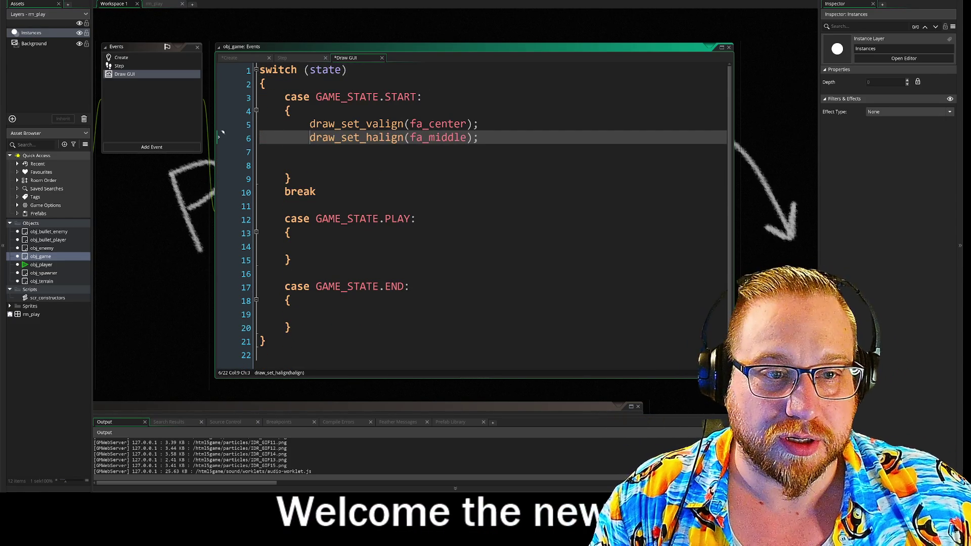
drag(478, 137, 301, 124)
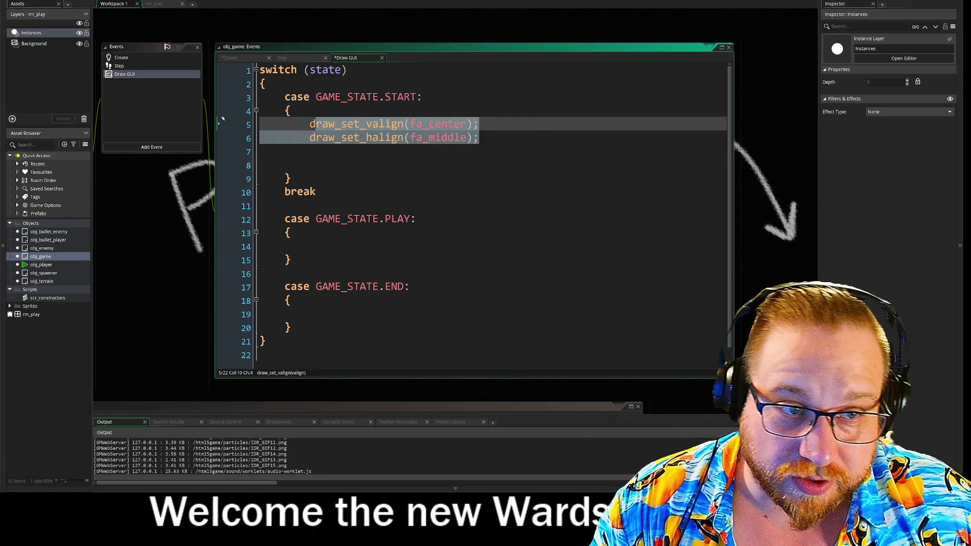
Copy START's alignment lines into the PLAY case, changing its horizontal alignment to fa_left
key(Right)
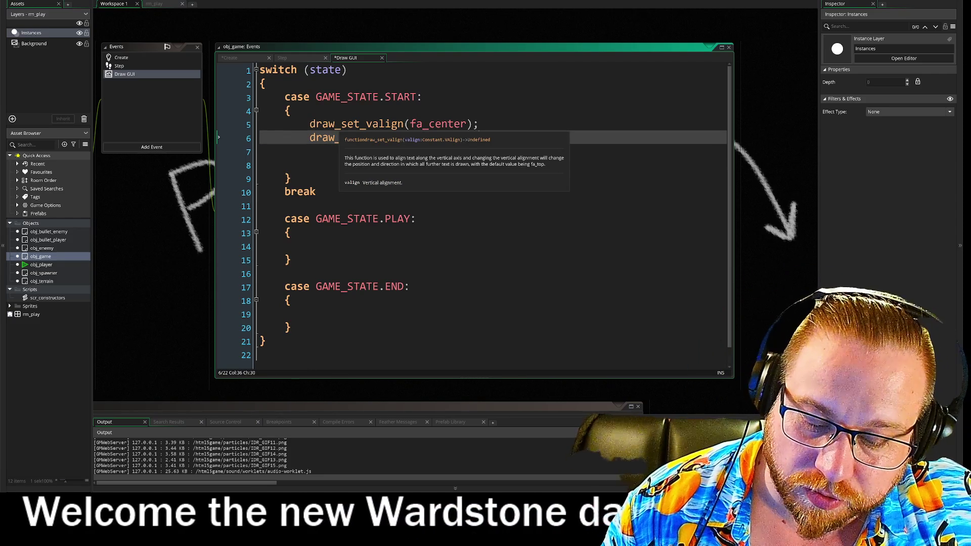
drag(309, 124, 373, 124)
key(shift+Down)
key(shift+End)
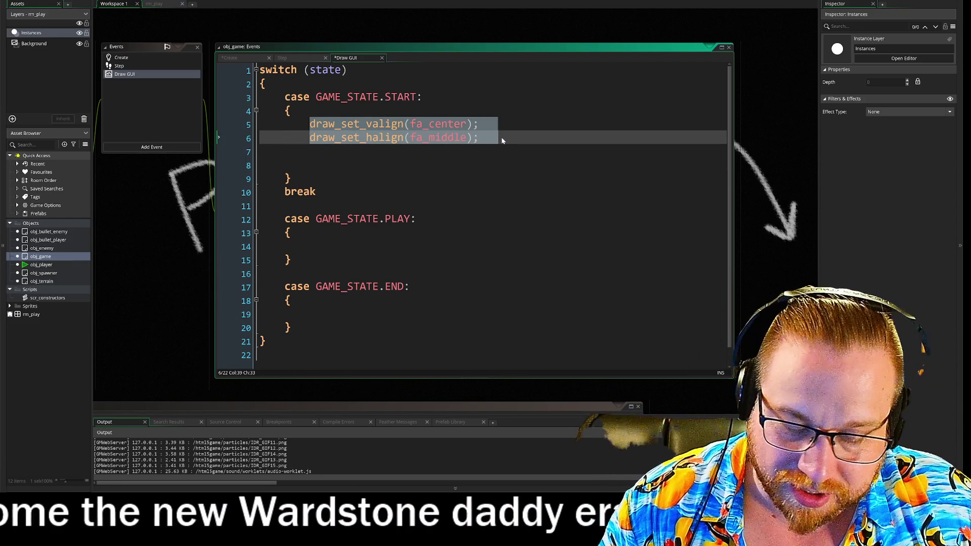
click(285, 246)
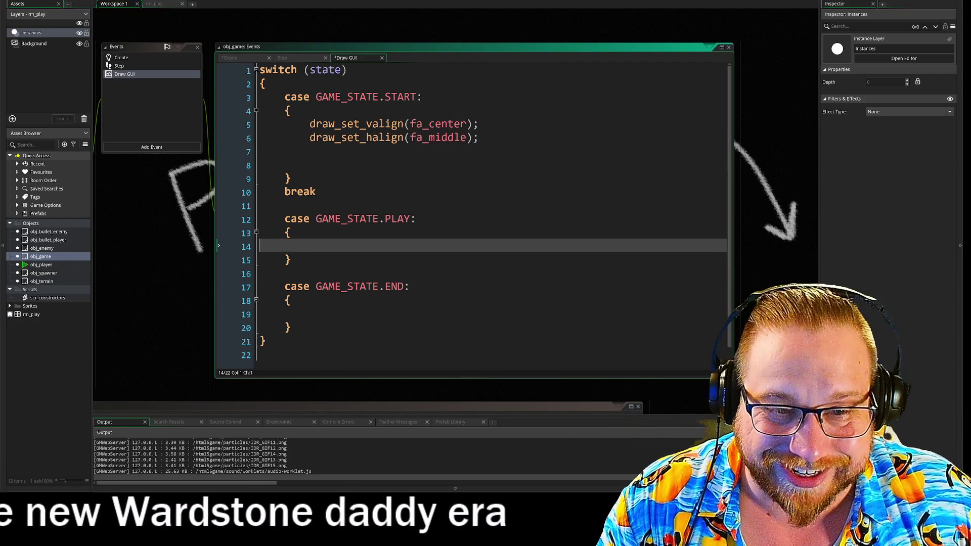
key(ctrl+v)
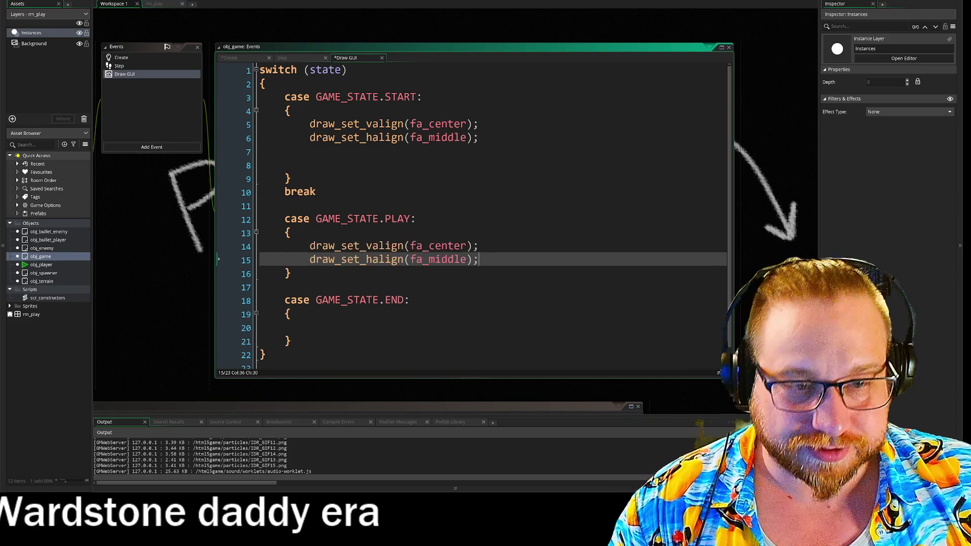
drag(429, 246, 469, 247)
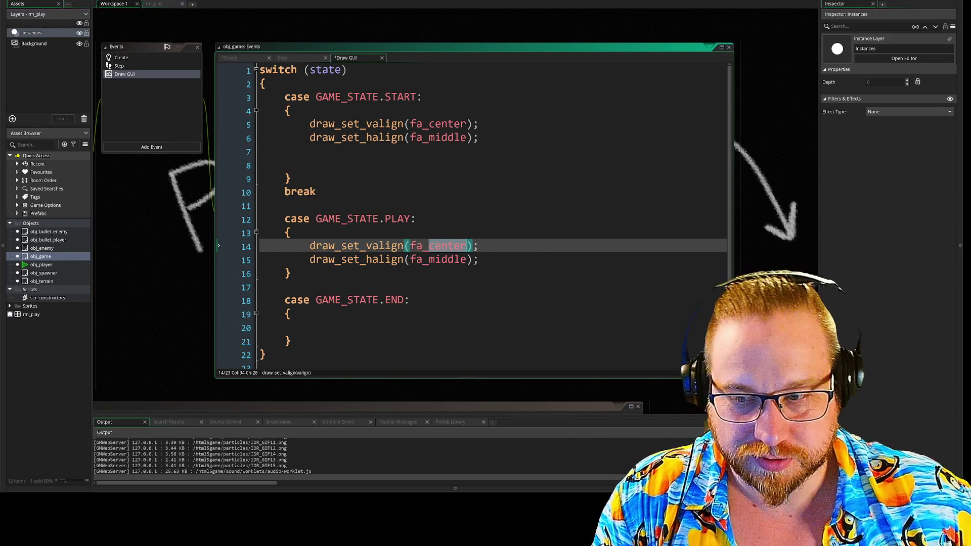
click(431, 260)
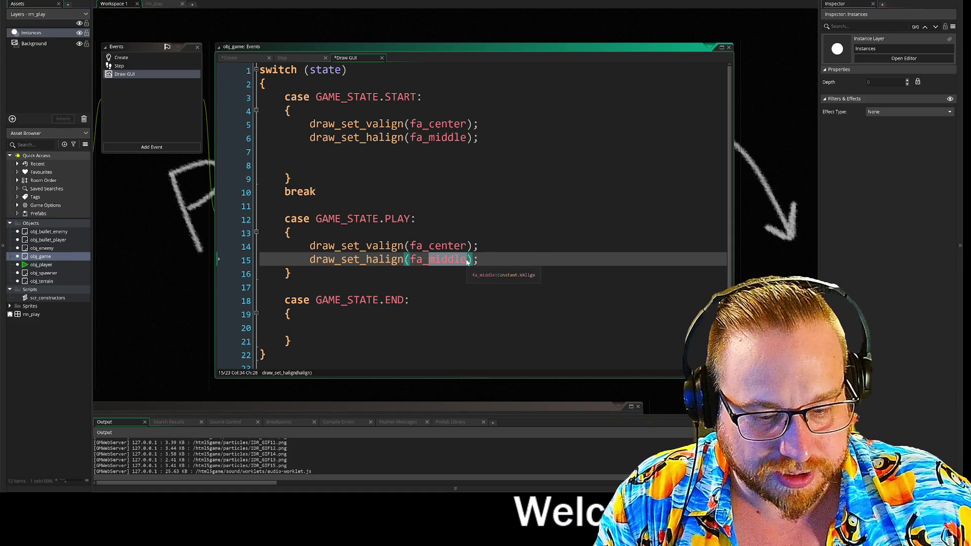
text(left)
scroll(467, 261, down, 1)
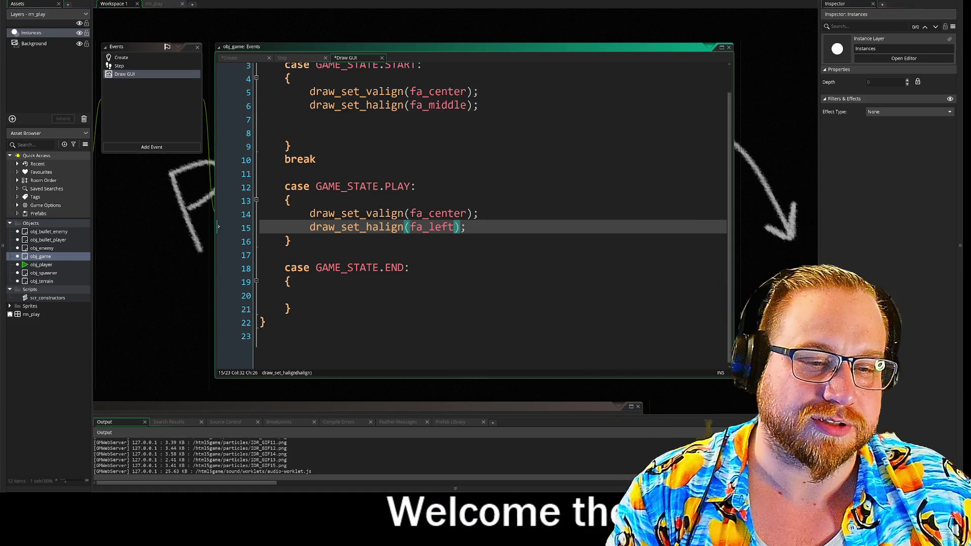
Paste the alignment lines into the END case and add blank lines in each case
mouse_move(479, 105)
mouse_down()
mouse_move(311, 105)
mouse_move(313, 92)
mouse_up()
click(310, 294)
key(ctrl+v)
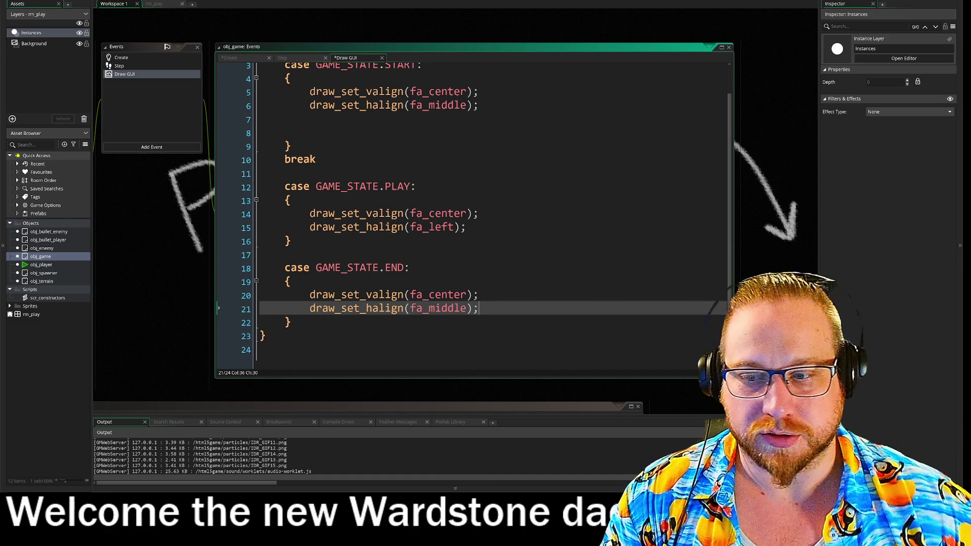
key(Insert)
key(Return)
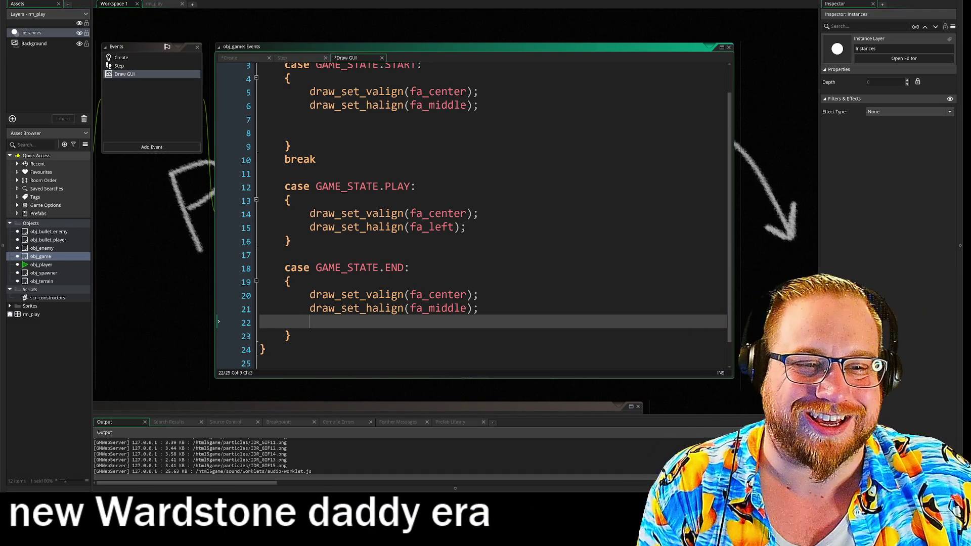
click(466, 227)
key(Return)
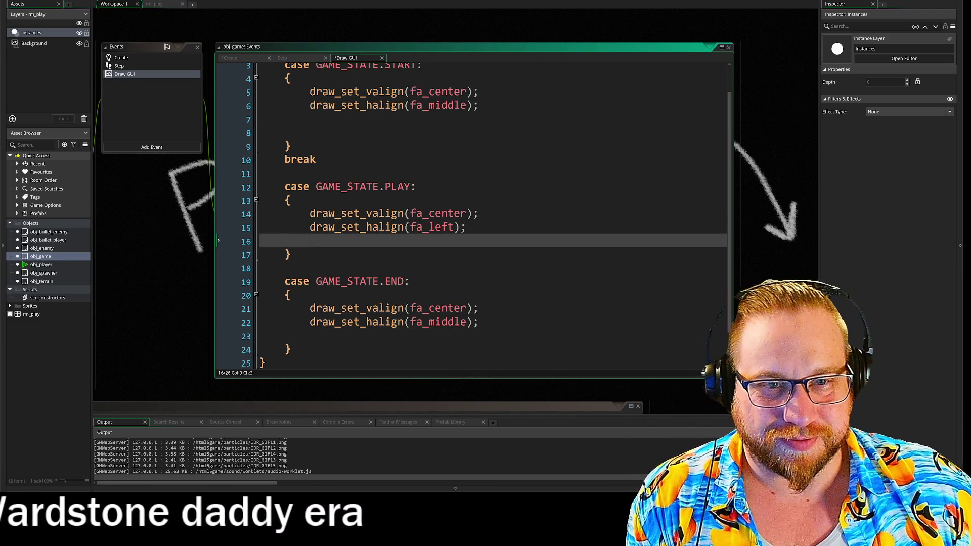
key(Return)
key(Return)
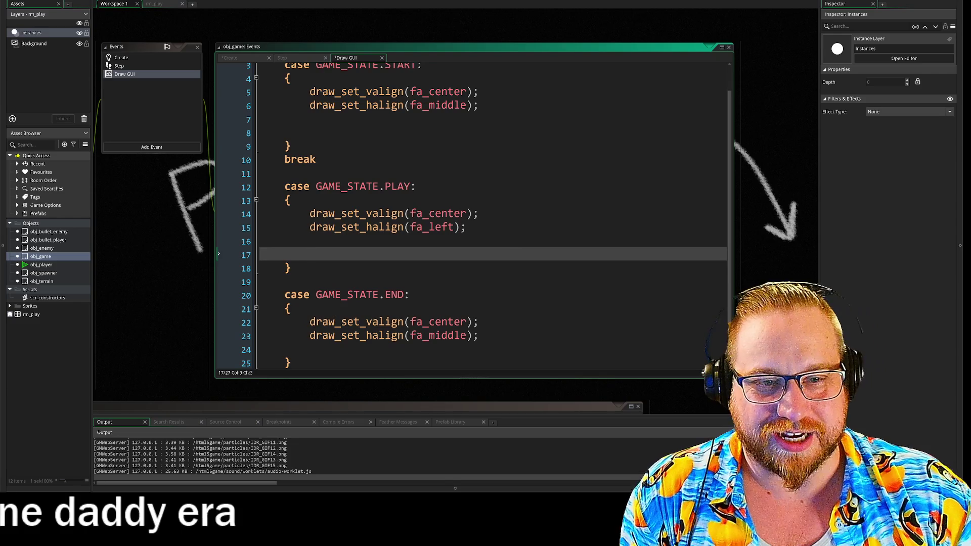
click(311, 133)
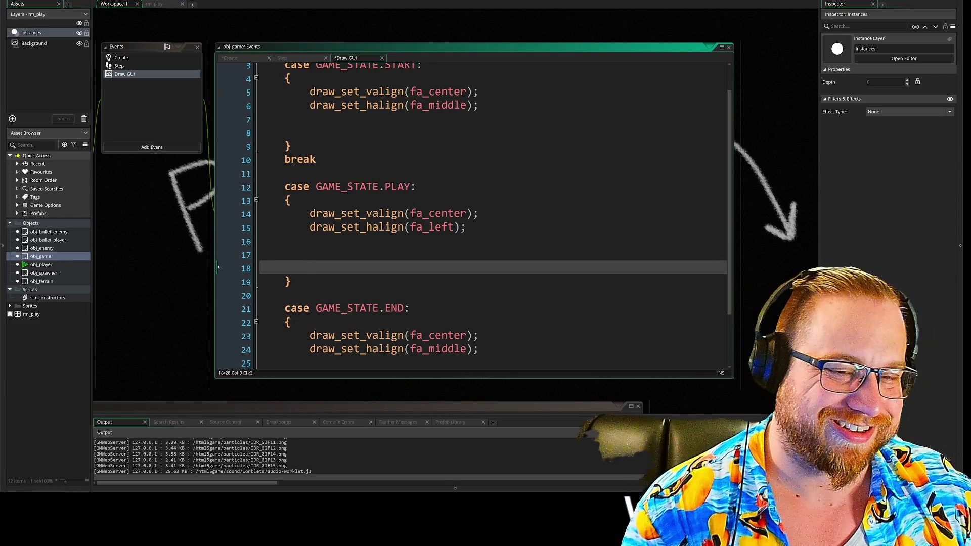
key(BackSpace)
scroll(473, 215, down, 1)
click(310, 319)
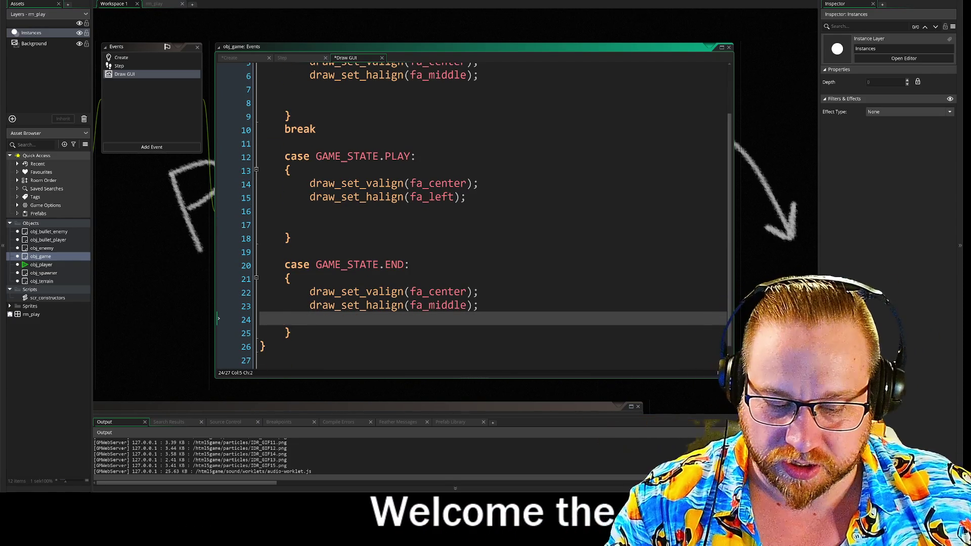
key(Return)
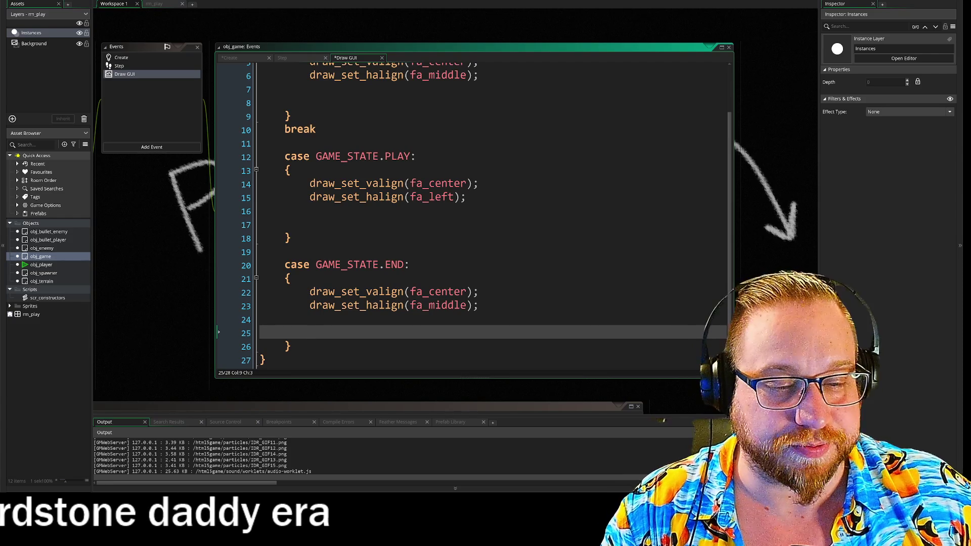
scroll(470, 212, up, 2)
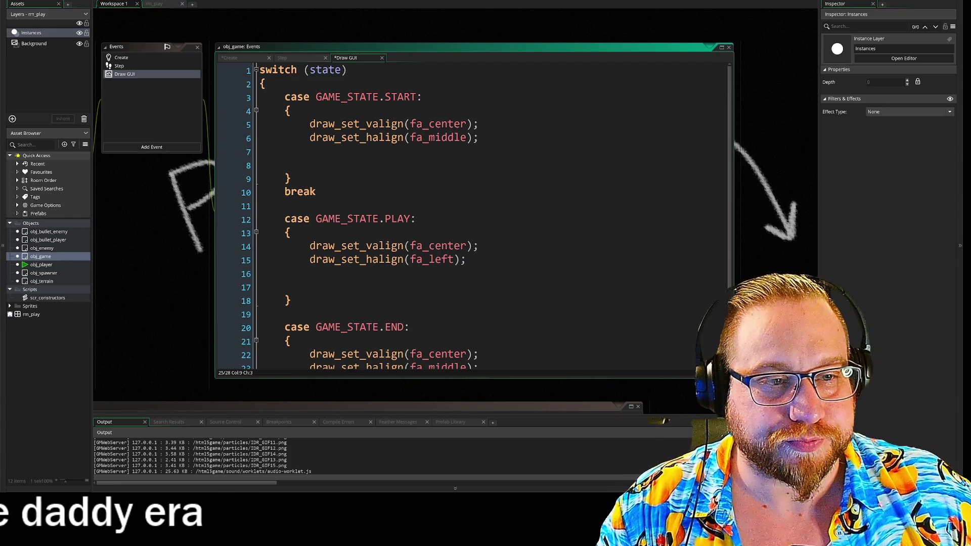
click(310, 151)
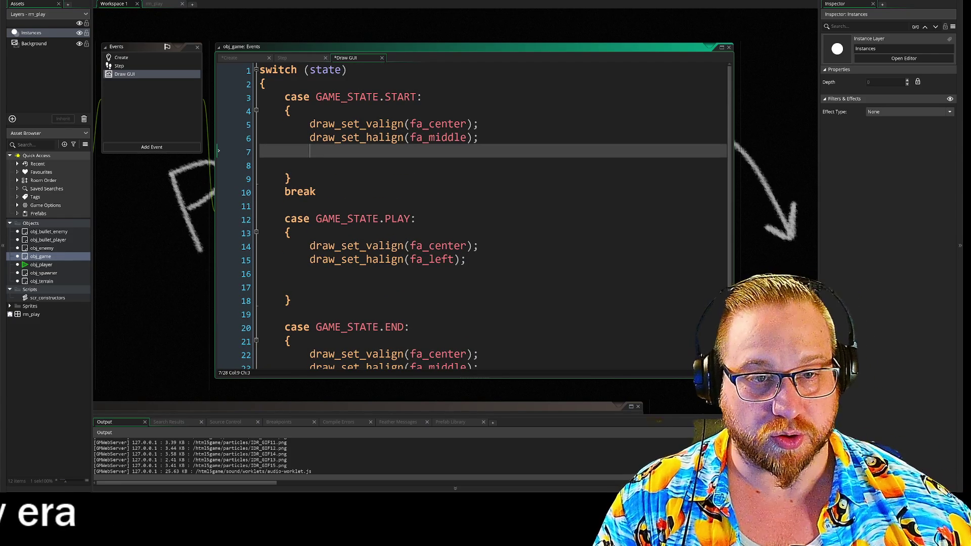
Write draw_text(xmid, ymid, "") in the START case, ready for the title string
text(draw_)
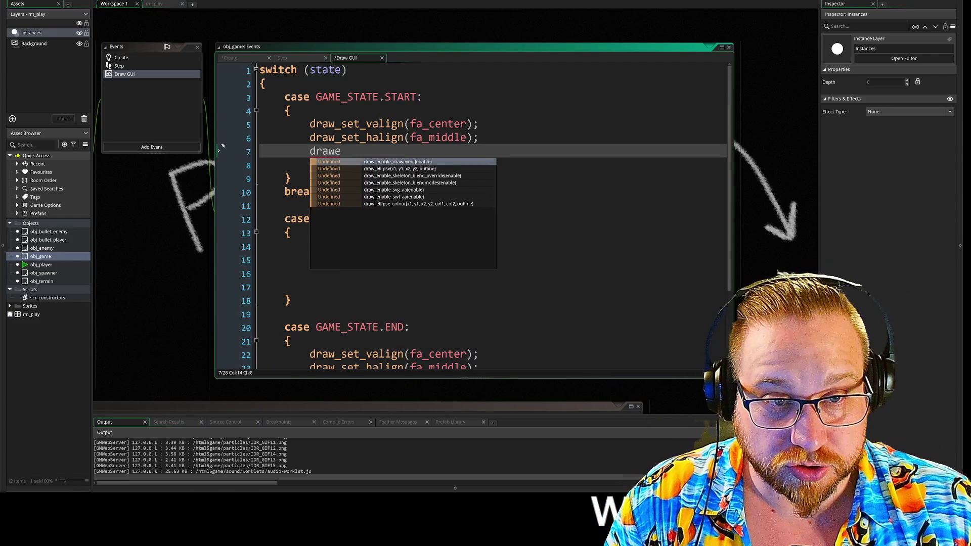
text(text)
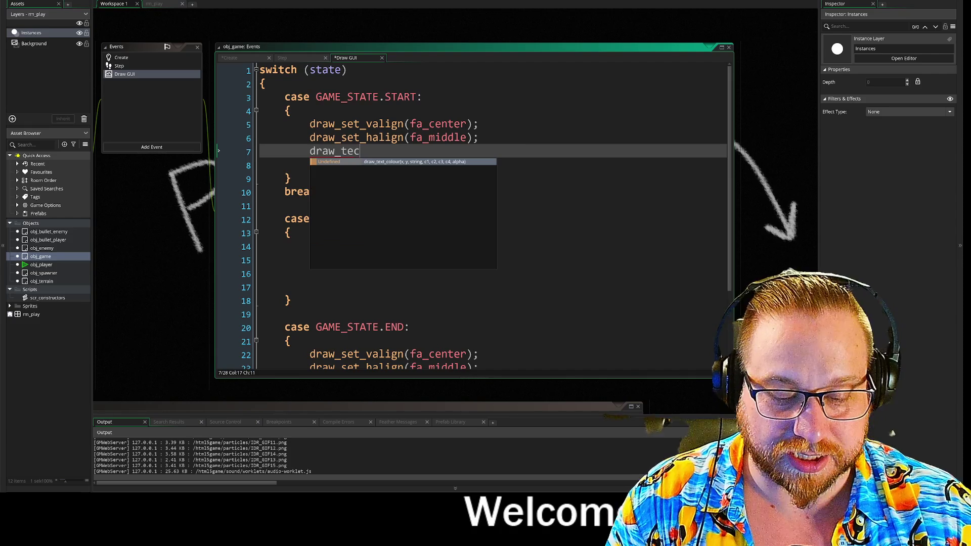
text((x,)
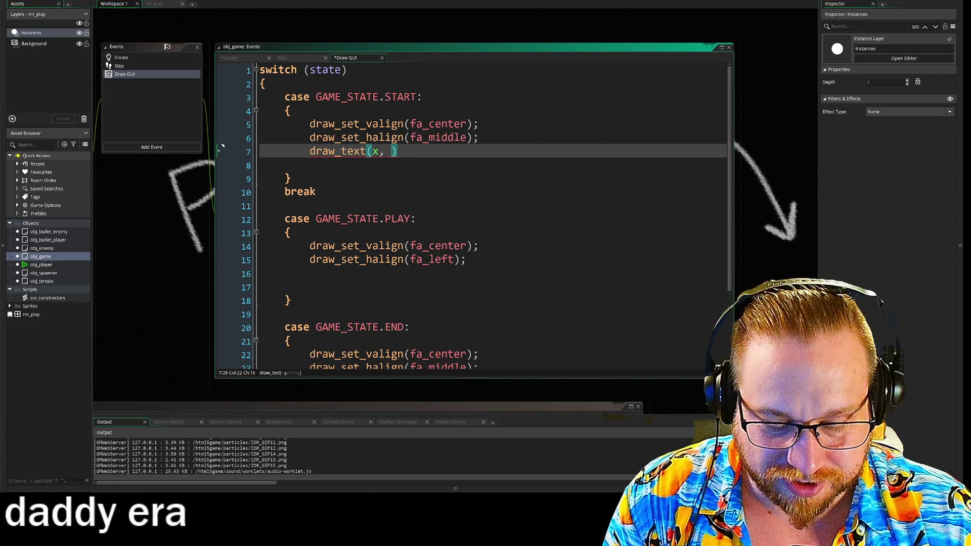
key(BackSpace)
key(BackSpace)
key(BackSpace)
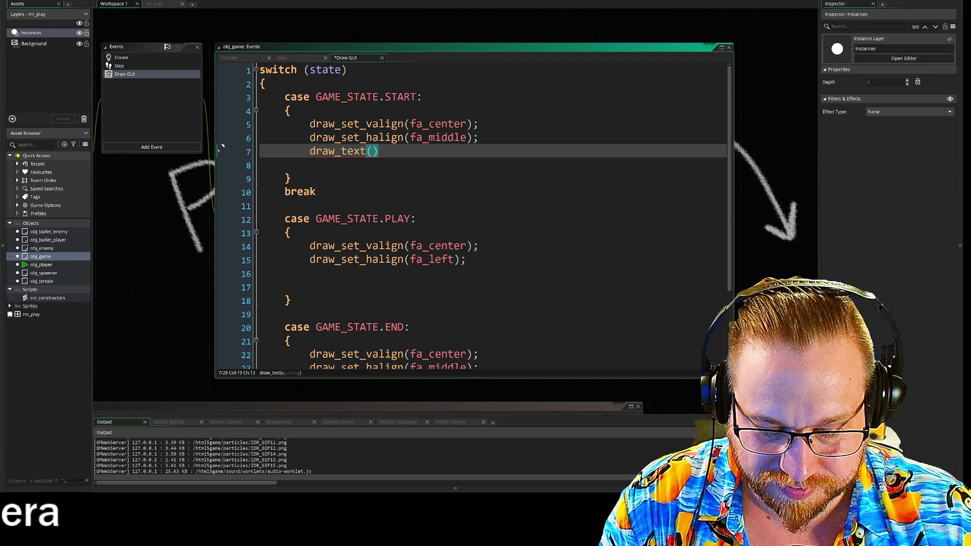
text(xmid, y)
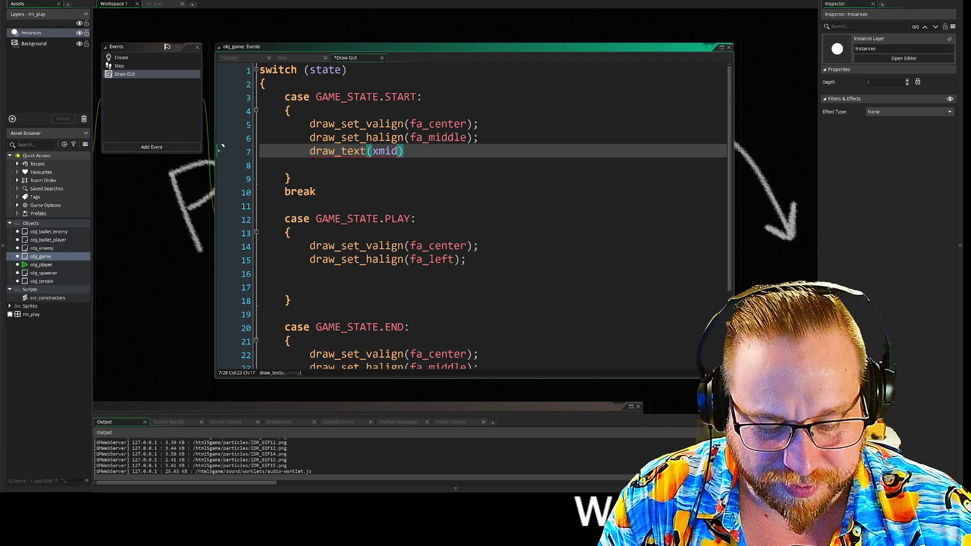
text(mid,)
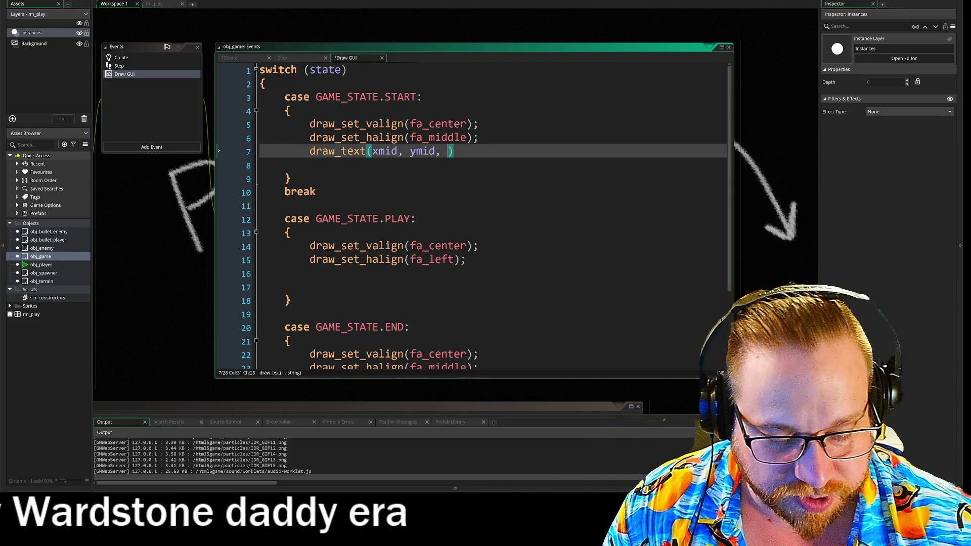
text("")
click(453, 151)
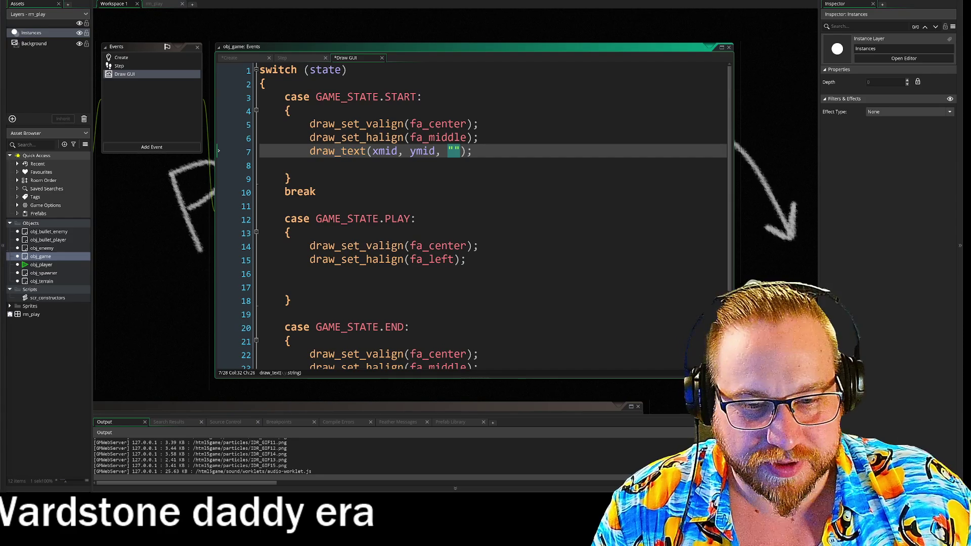
drag(169, 268, 169, 245)
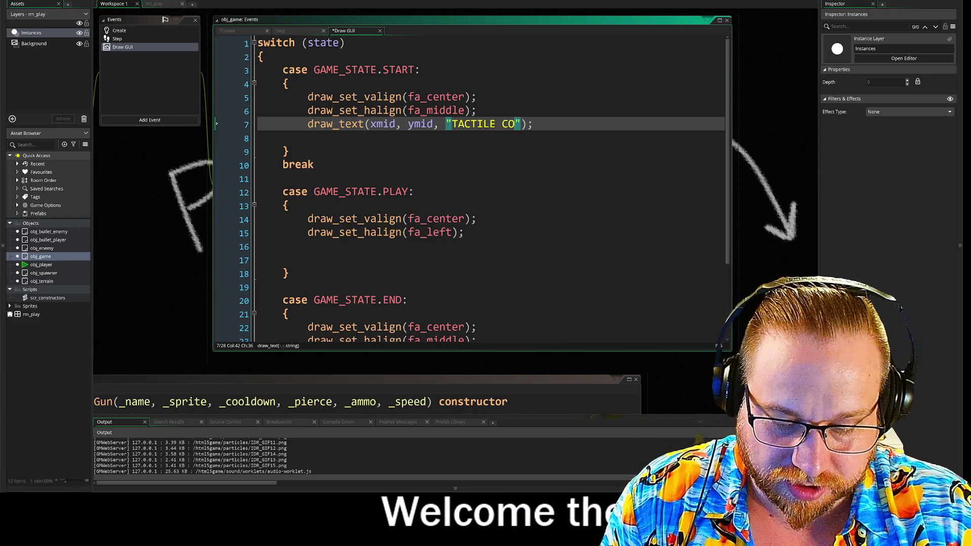
Insert draw_set_colour(c_black) above the title's draw_text call
key(Up)
key(Return)
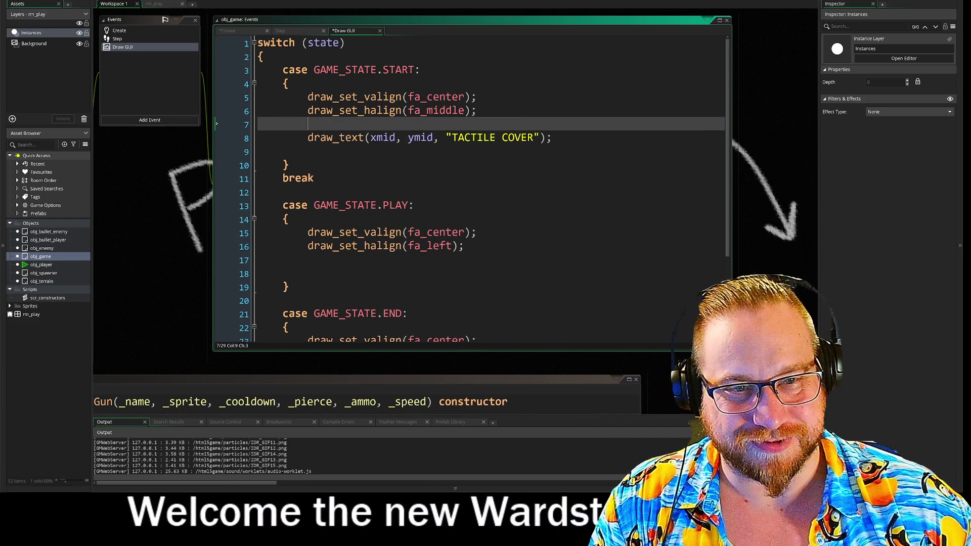
key(Return)
text(d)
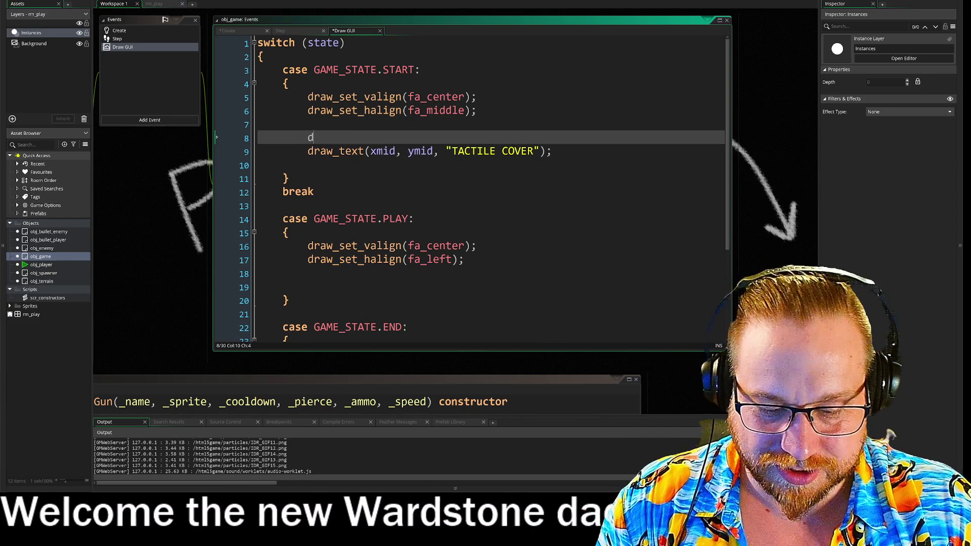
text(raw_co)
key(BackSpace)
key(BackSpace)
text(set_col)
key(Return)
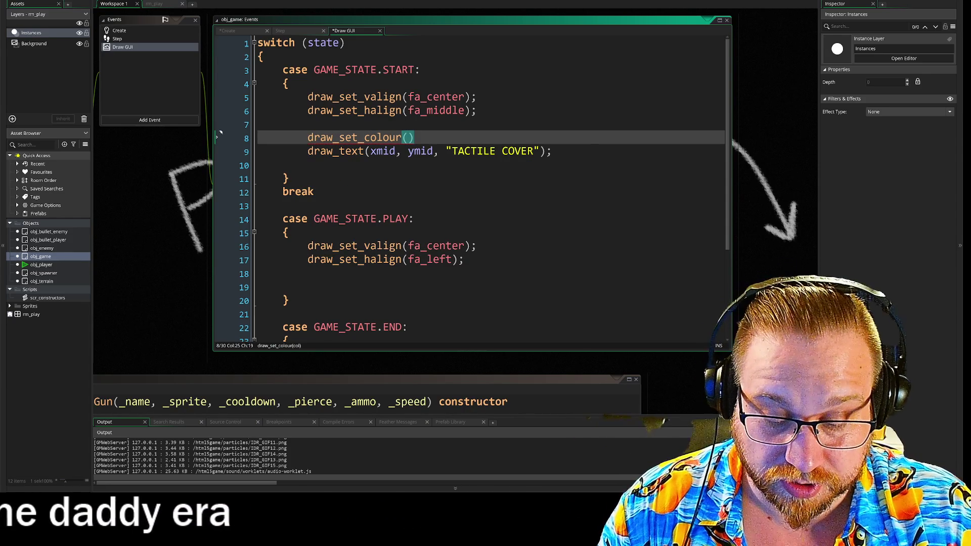
text(black)
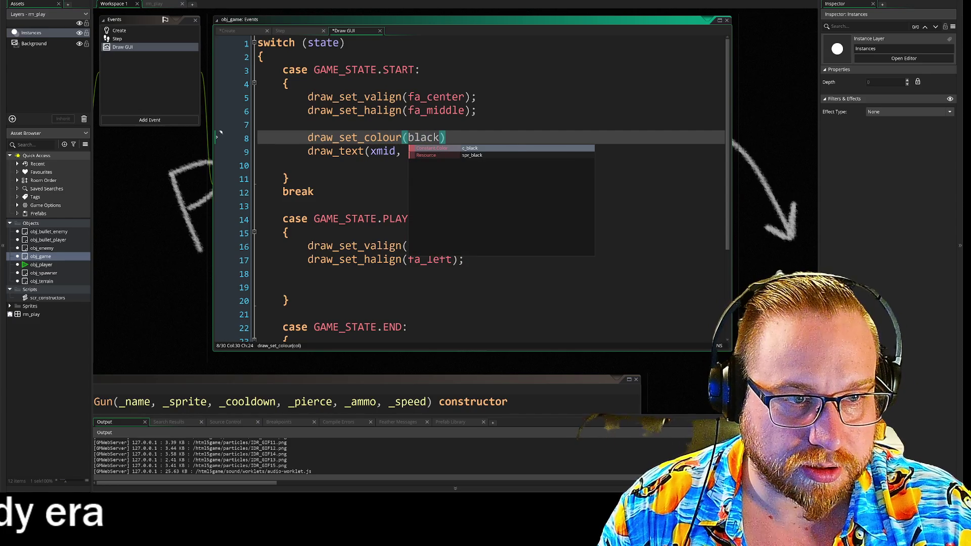
key(Return)
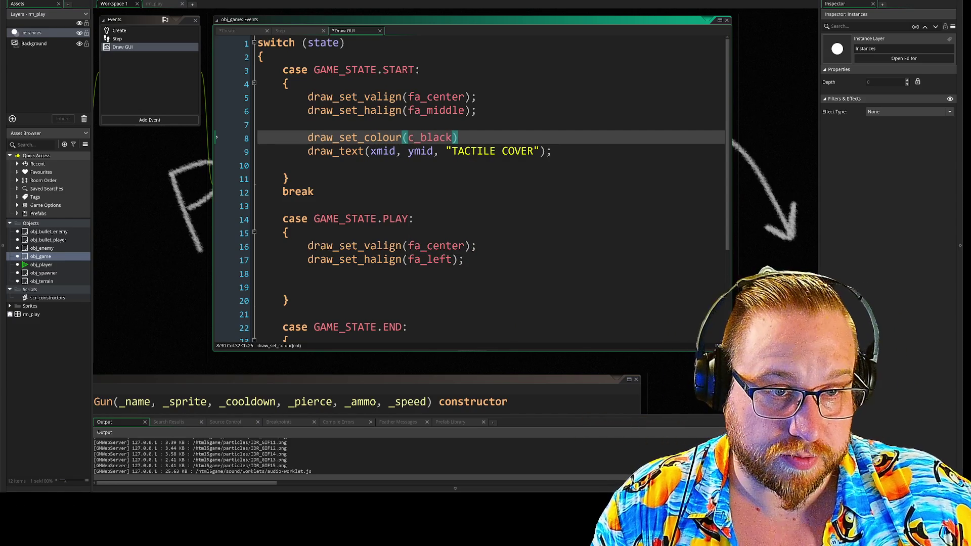
Offset the black title draw_text to xmid+2 and add a line below it
click(396, 151)
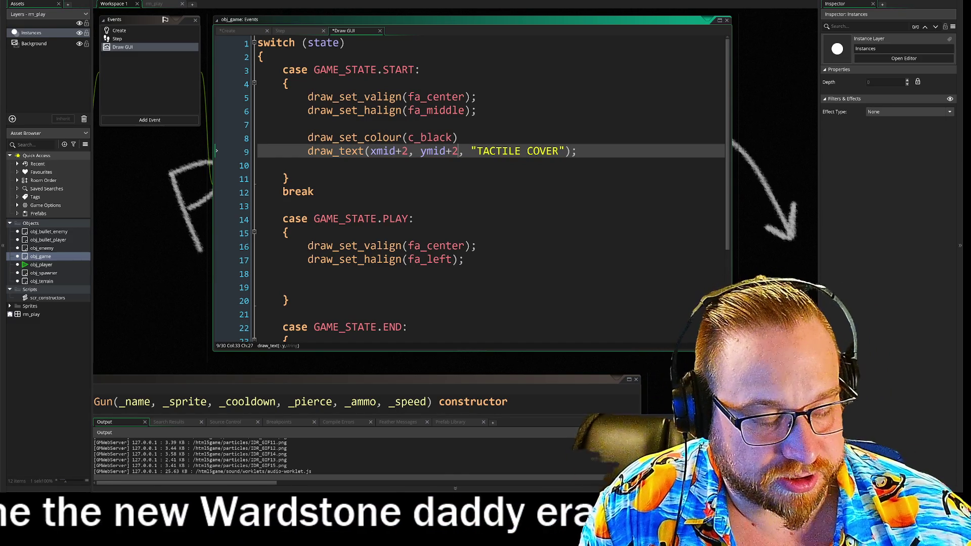
text(2)
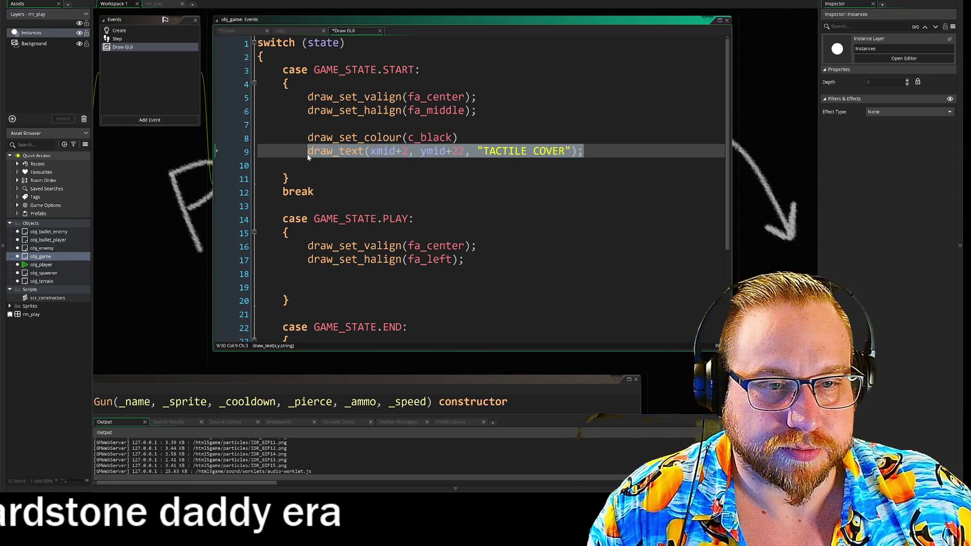
key(End)
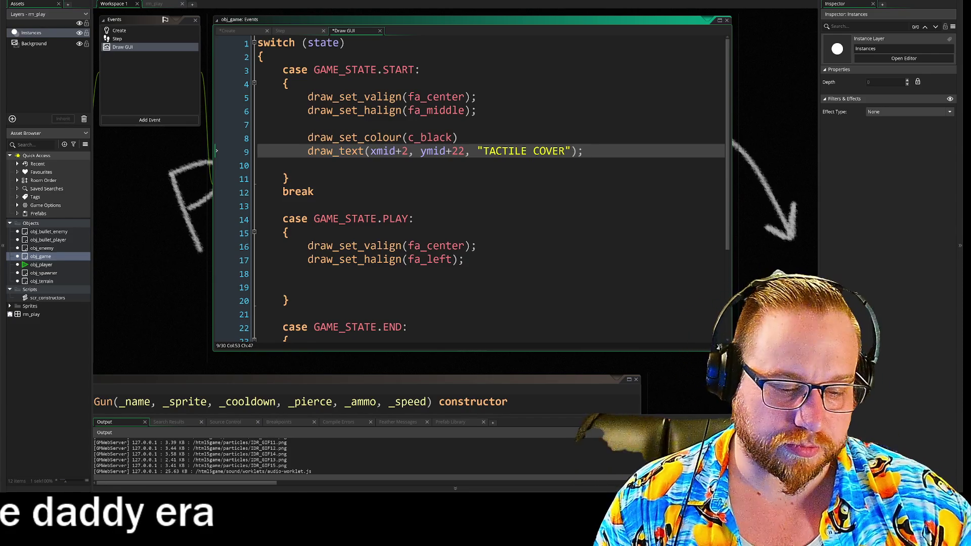
key(Return)
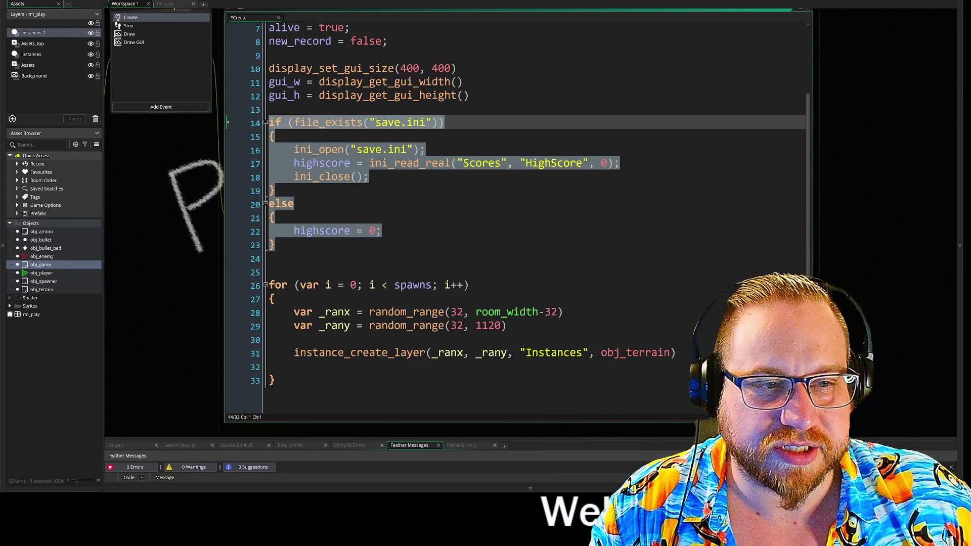
Bring the earlier obj_game's Events list into view and open its Draw event code
click(227, 245)
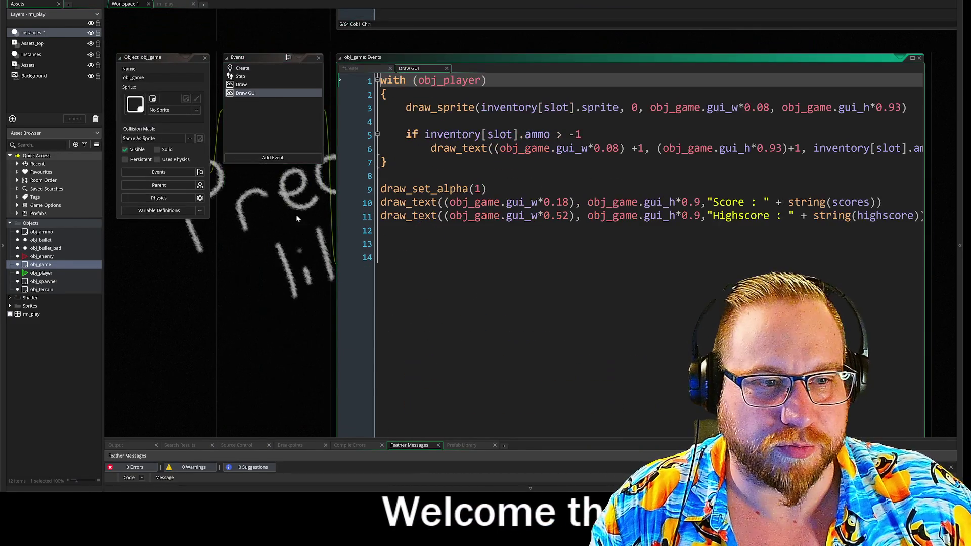
drag(296, 218, 138, 295)
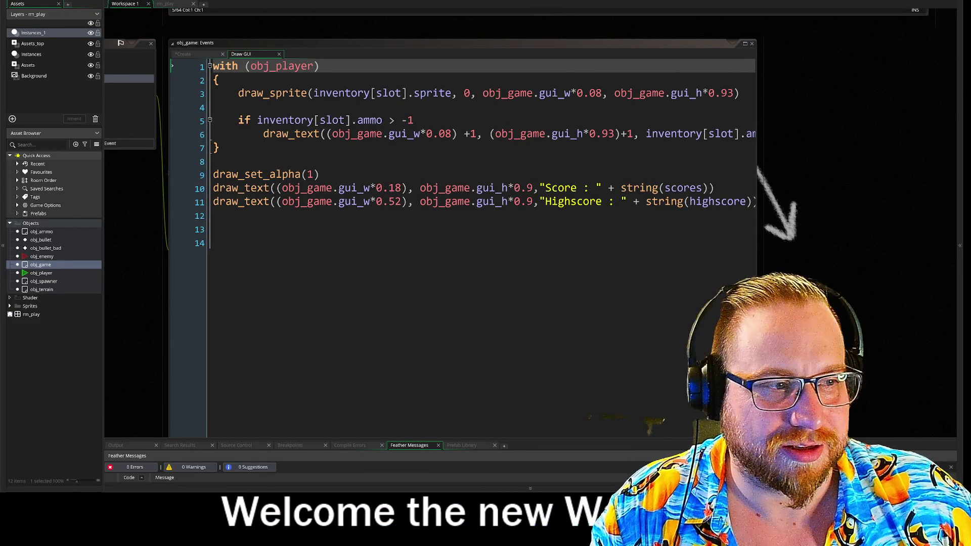
mouse_move(213, 243)
mouse_down()
mouse_move(457, 256)
mouse_move(243, 240)
mouse_up()
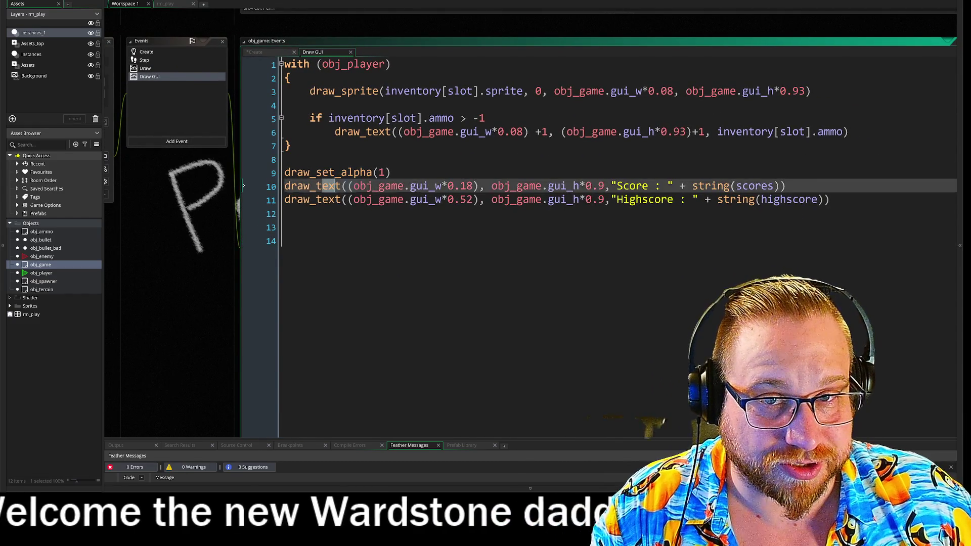
click(146, 69)
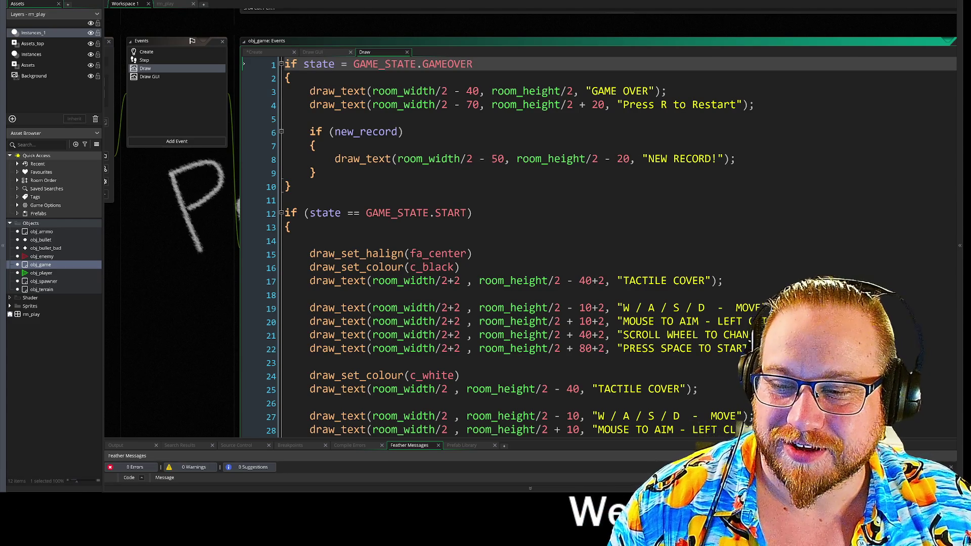
Scroll the earlier project's Draw code to its START block and drag-select lines 17–30
drag(201, 254, 186, 235)
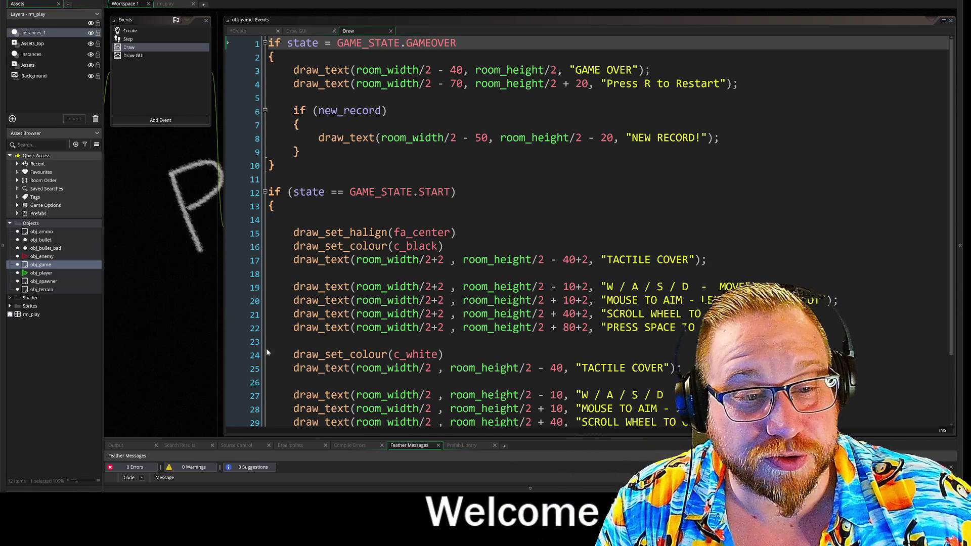
scroll(169, 199, down, 5)
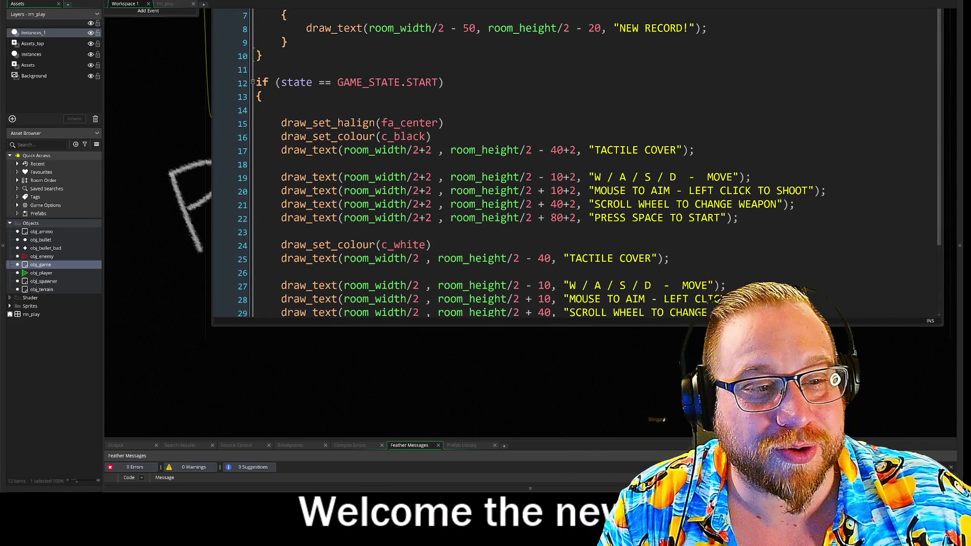
drag(169, 118, 133, 138)
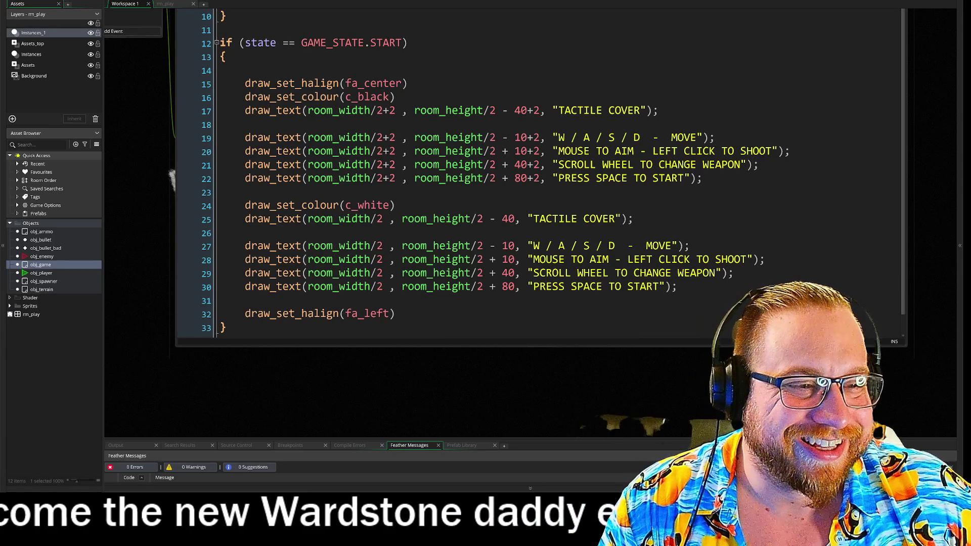
drag(677, 287, 598, 287)
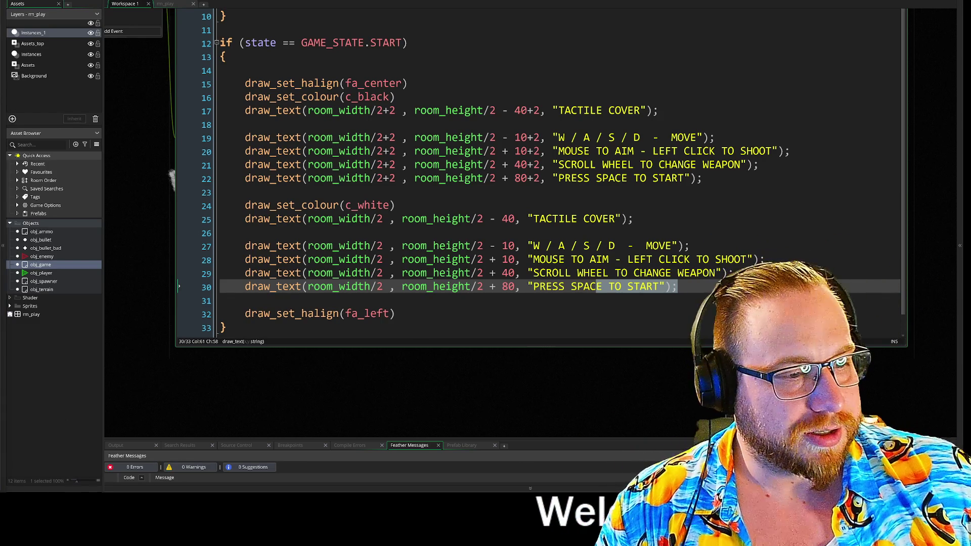
mouse_move(634, 286)
mouse_down()
mouse_move(405, 259)
mouse_move(302, 221)
mouse_up()
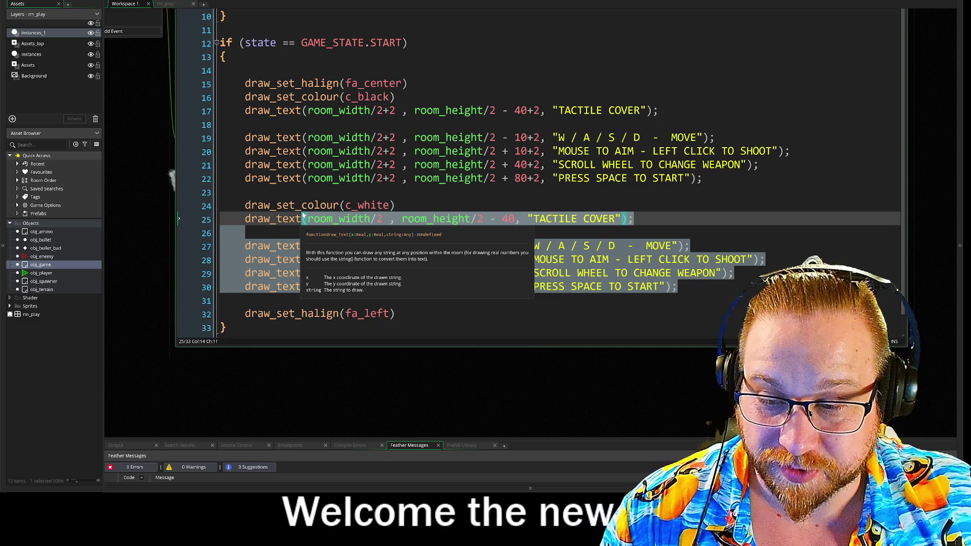
mouse_move(302, 217)
mouse_down()
mouse_move(304, 187)
mouse_move(232, 88)
mouse_move(226, 97)
mouse_up()
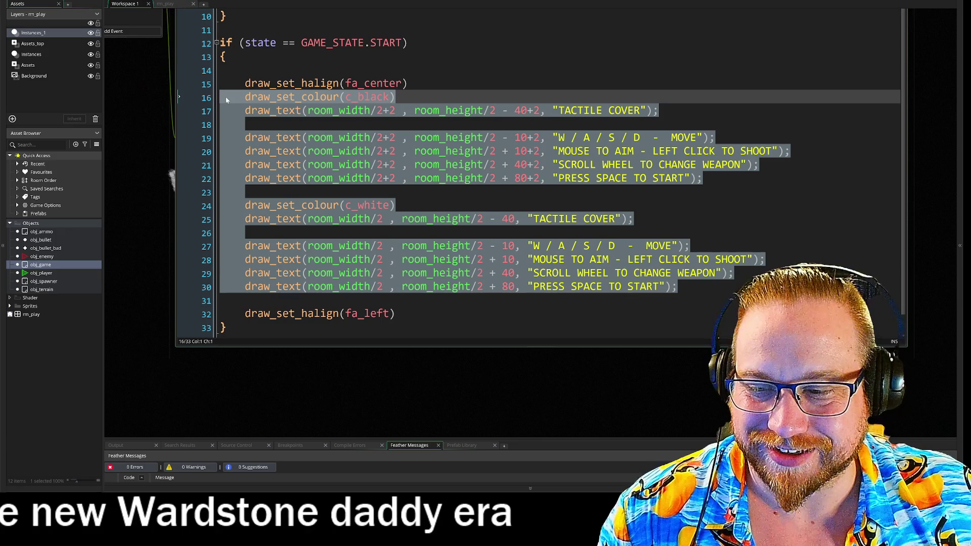
mouse_move(226, 96)
mouse_down()
mouse_move(223, 135)
mouse_move(221, 108)
mouse_up()
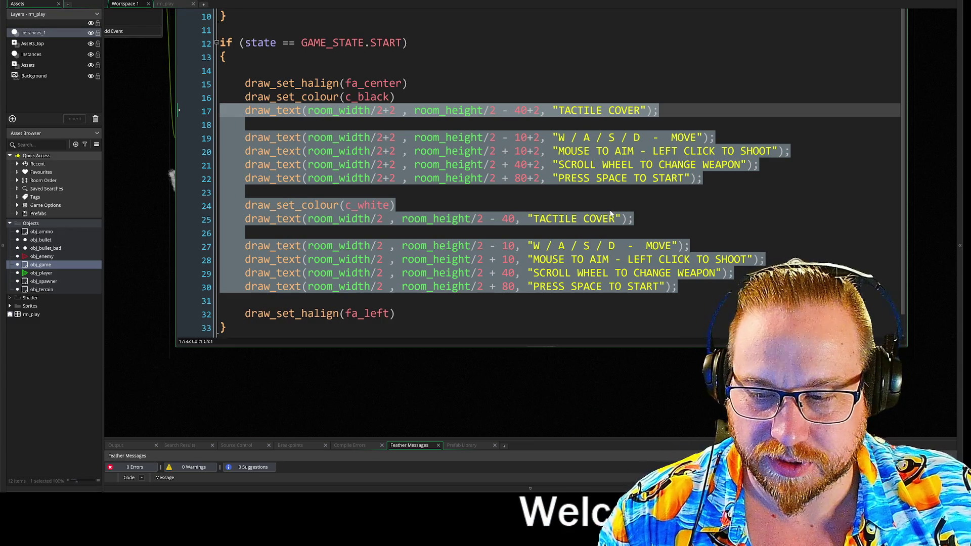
Reselect the black and white draw_text lines 17–30 with Shift+arrows, then pan back to obj_game
click(748, 205)
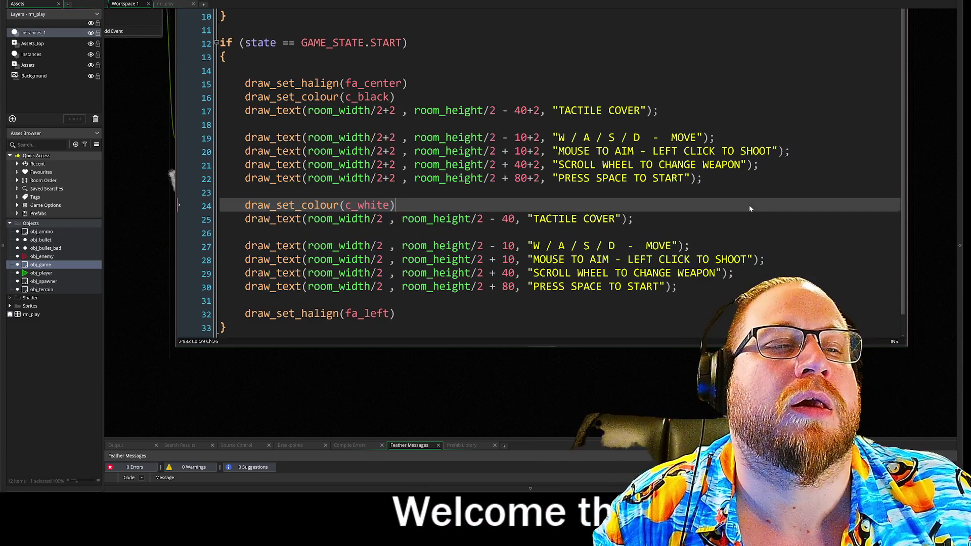
mouse_move(552, 110)
mouse_down()
mouse_move(748, 138)
mouse_move(776, 273)
mouse_move(791, 286)
mouse_up()
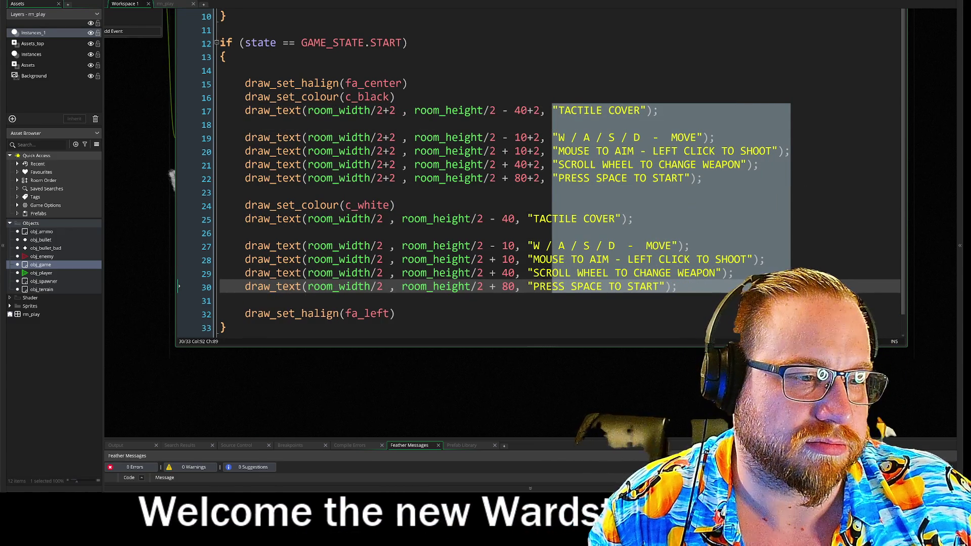
mouse_move(528, 219)
mouse_down()
mouse_move(652, 273)
mouse_move(778, 286)
mouse_up()
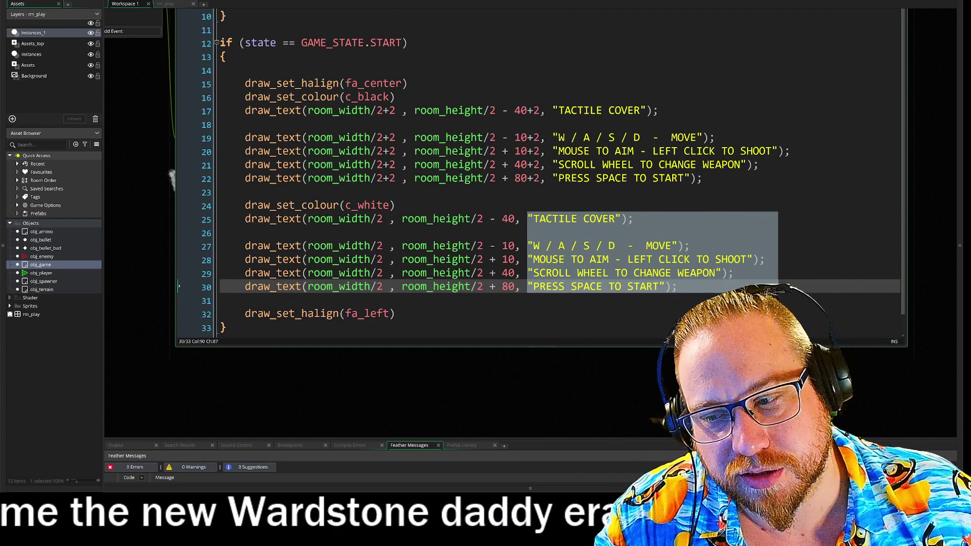
click(245, 110)
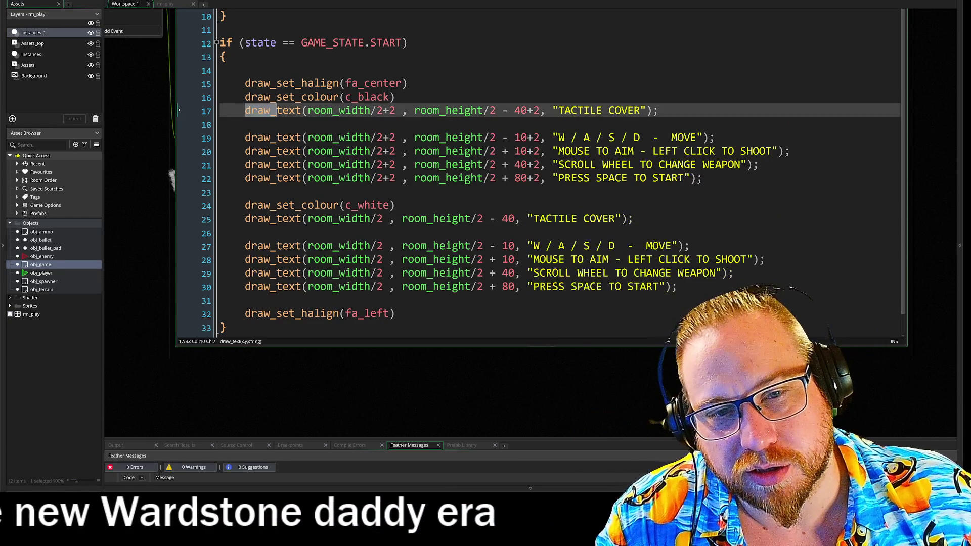
key(shift+Down)
key(shift+Down)
key(shift+Down)
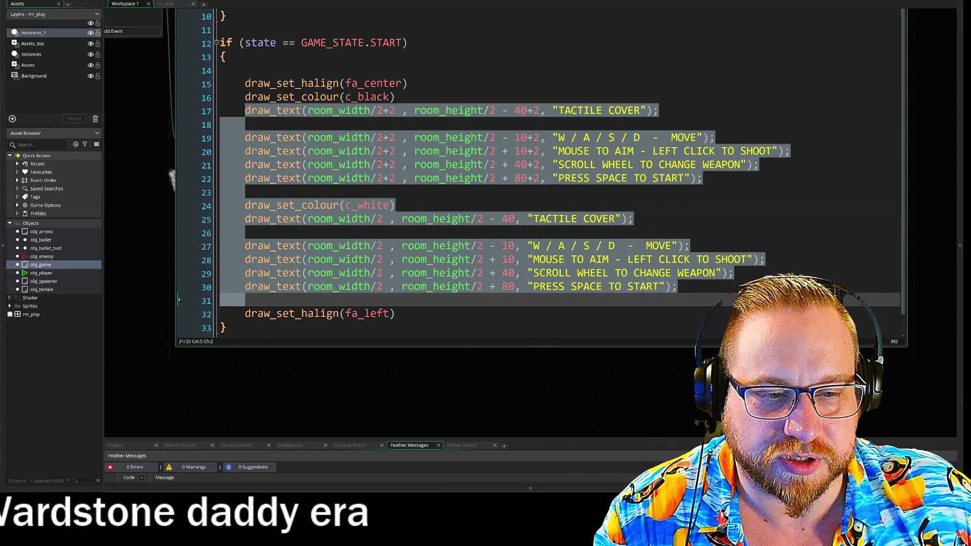
key(shift+Down)
key(shift+End)
key(shift+Up)
key(shift+Up)
key(shift+End)
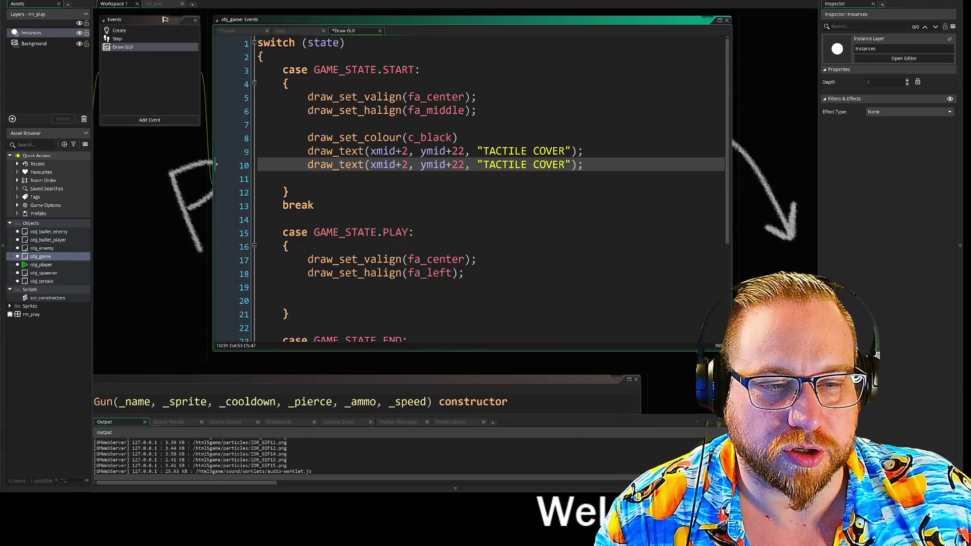
mouse_move(184, 238)
mouse_down()
mouse_move(272, 262)
mouse_move(211, 249)
mouse_up()
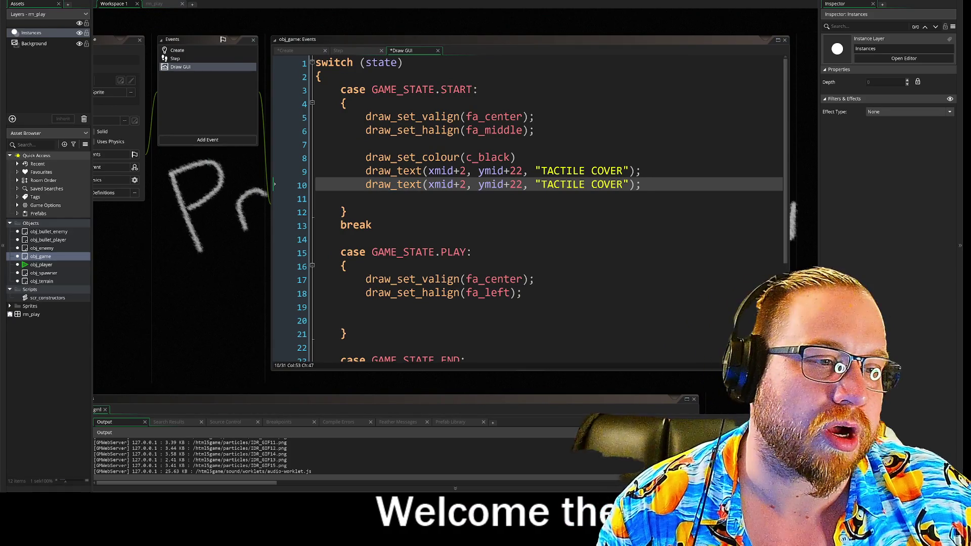
Select all of obj_game's Draw GUI code and remove it
scroll(306, 229, down, 5)
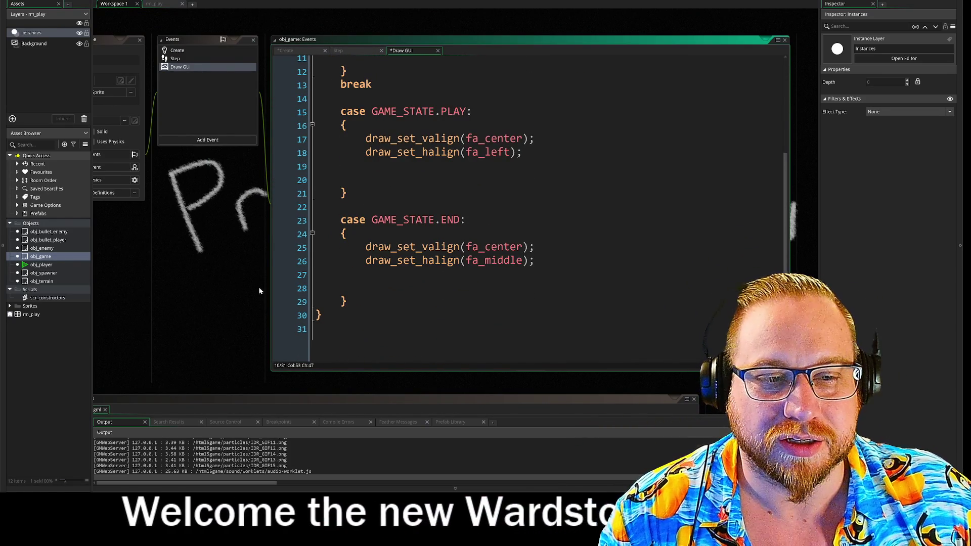
key(ctrl+End)
key(ctrl+shift+Home)
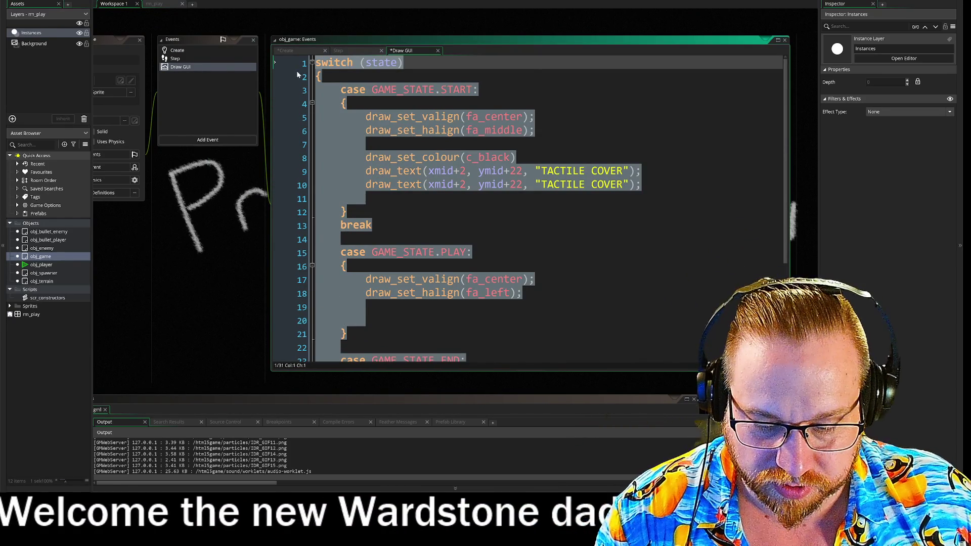
key(Delete)
Add a Draw event to obj_game and paste the switch(state) code into it
click(197, 141)
mouse_move(212, 198)
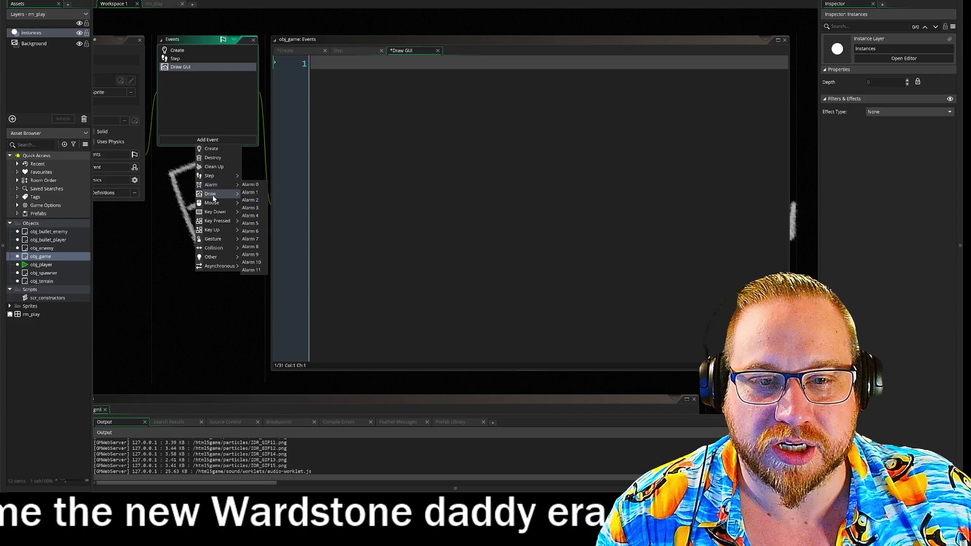
click(262, 208)
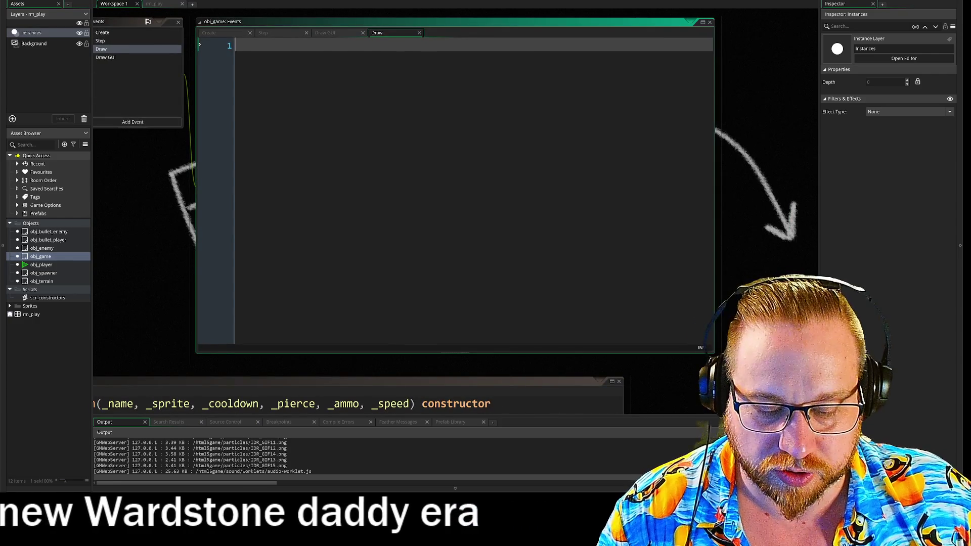
key(ctrl+v)
scroll(455, 203, up, 3)
click(353, 236)
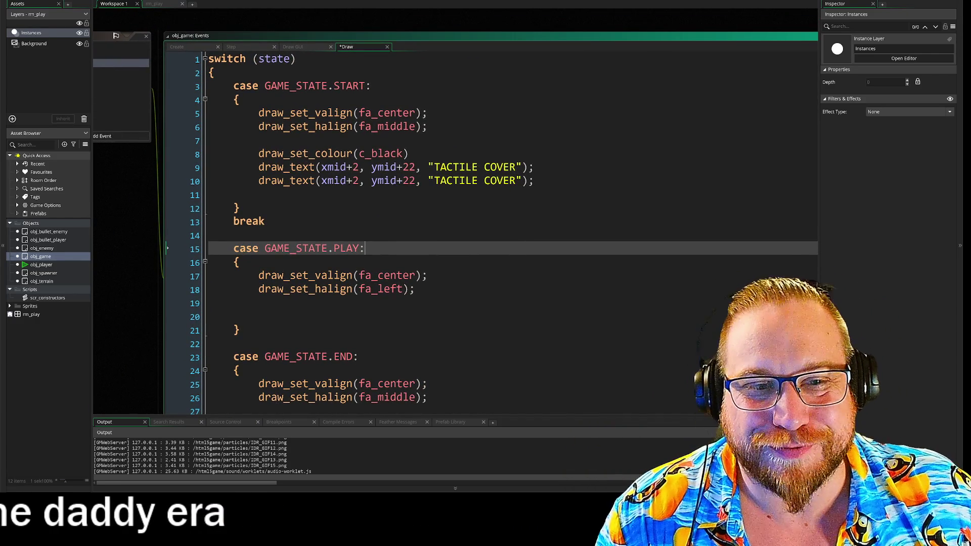
click(322, 167)
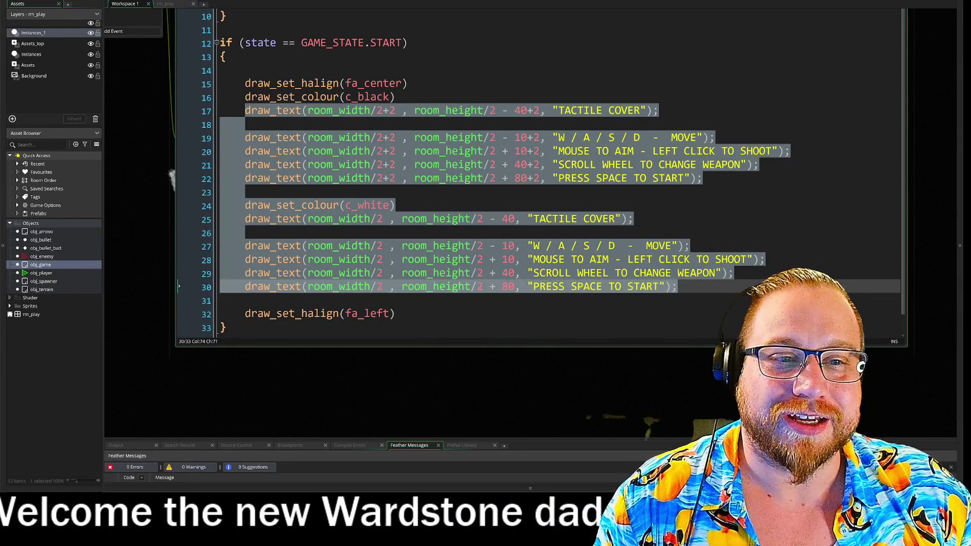
Build and run the game with F5 to show the TACTILE COVER title screen
click(408, 83)
key(F5)
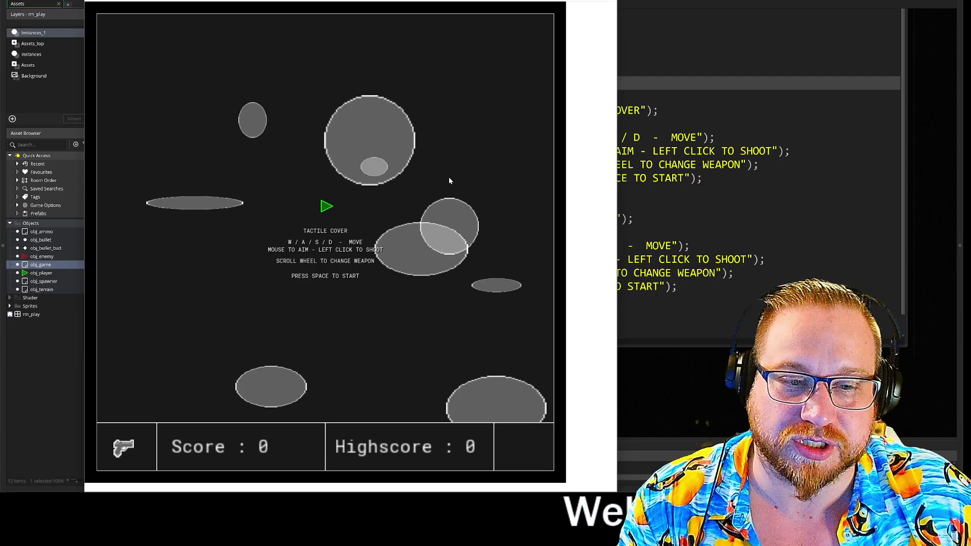
Start the game from the title screen and move with W/A/S/D, shooting a red enemy
key(space)
key(w+a)
key(d)
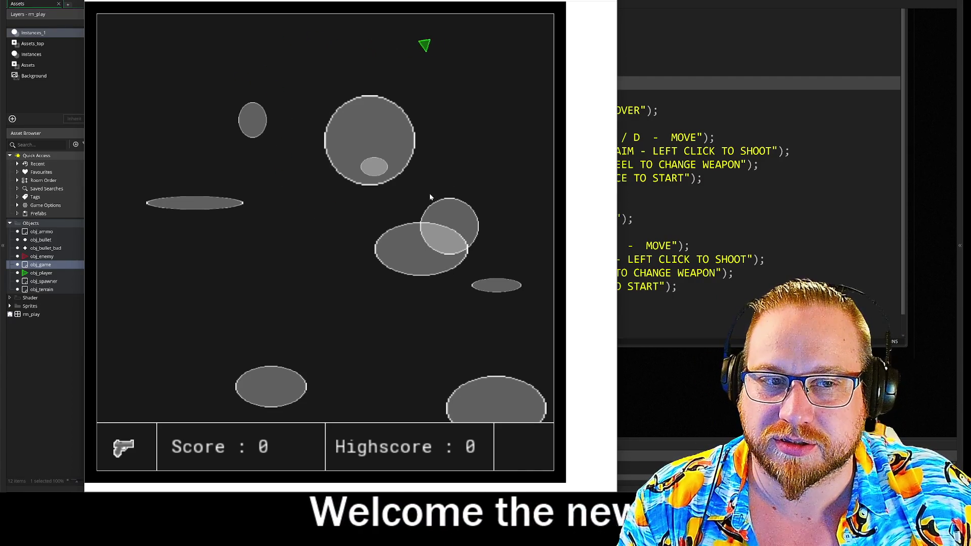
key(s)
key(d)
key(w)
key(a)
key(d)
click(480, 251)
key(a)
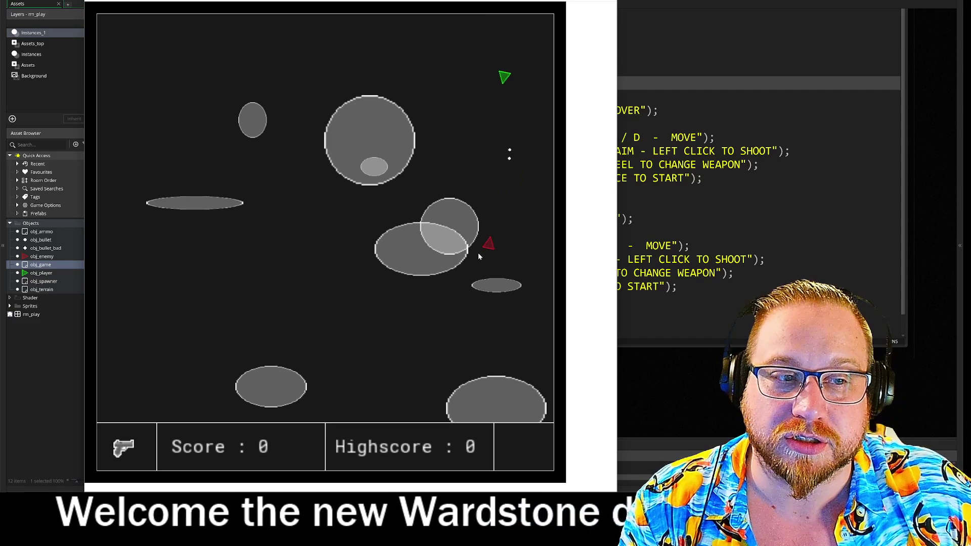
key(d)
key(s)
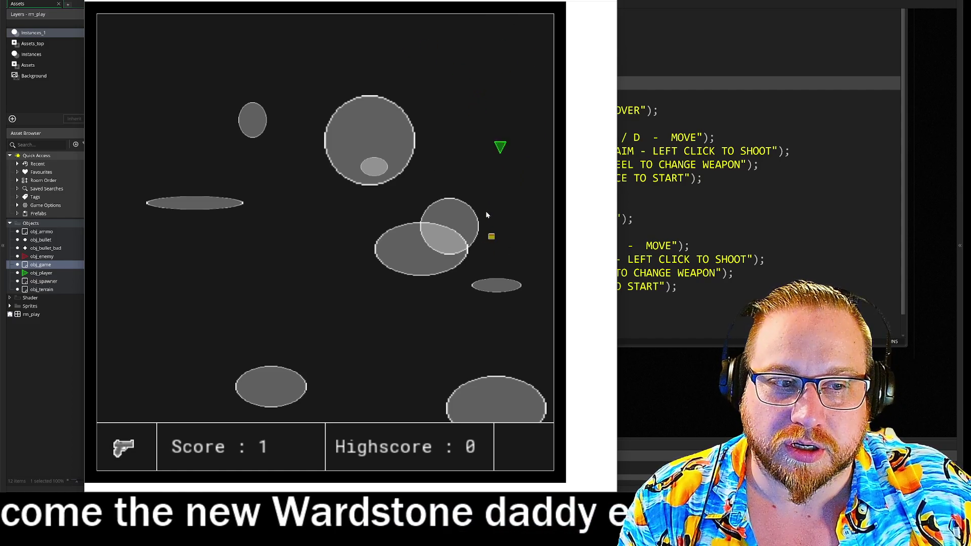
key(w)
scroll(486, 210, down, 1)
scroll(486, 211, down, 1)
key(a)
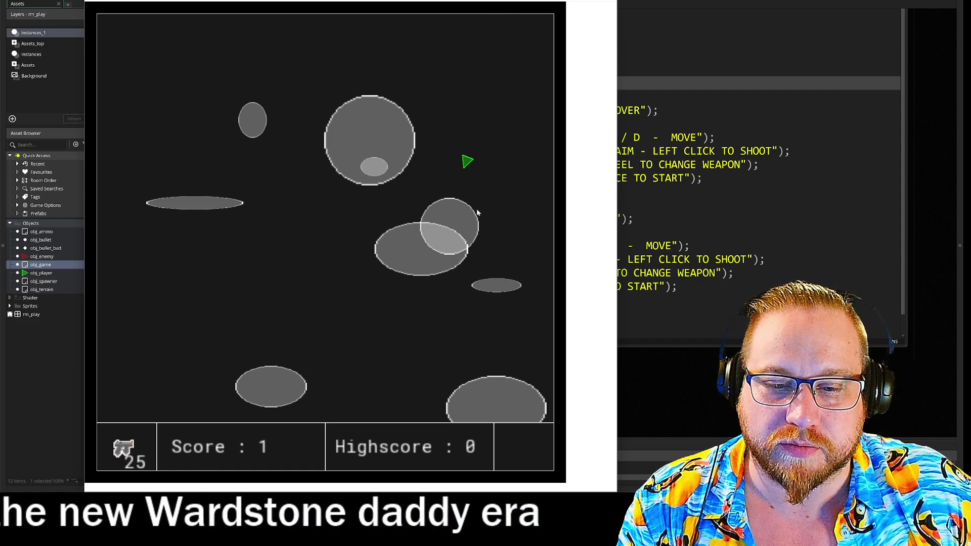
key(a)
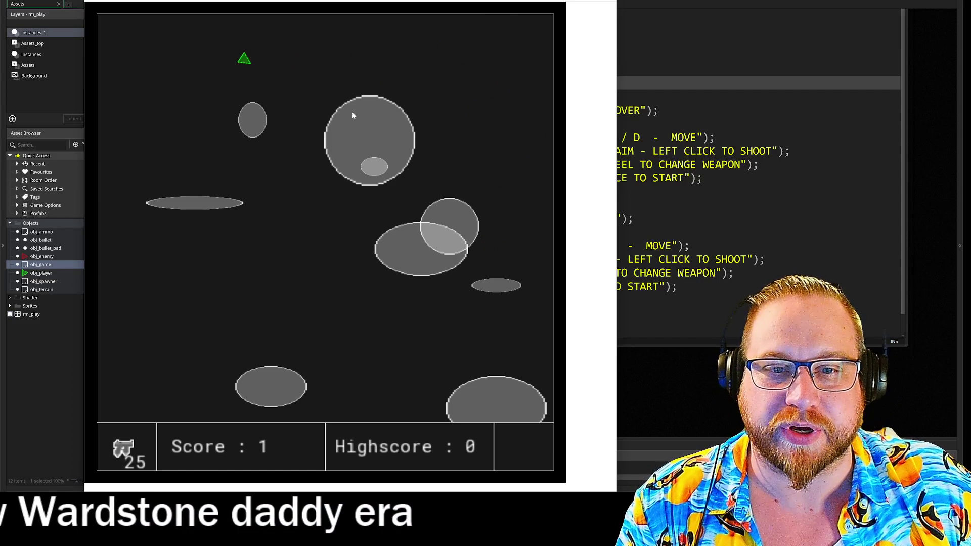
key(s)
key(d)
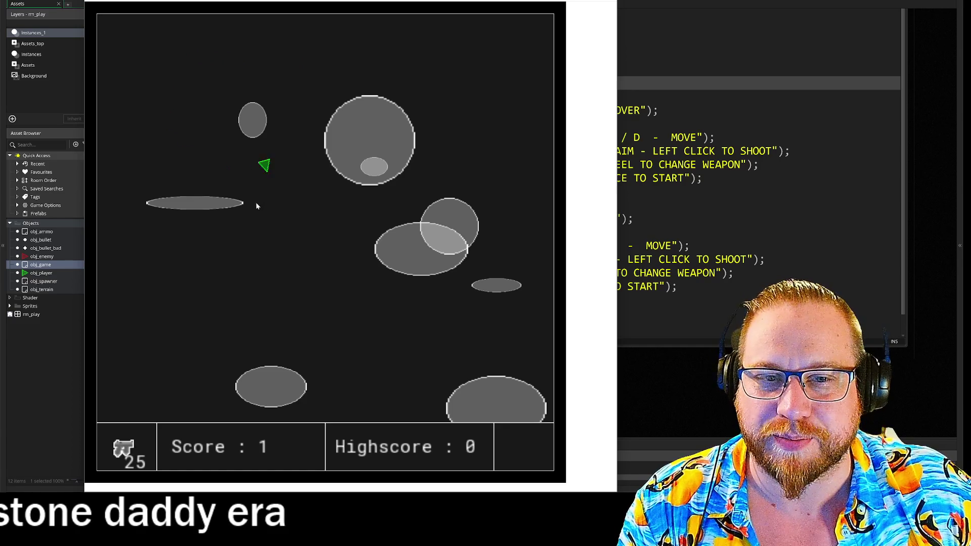
key(s)
key(d)
key(w)
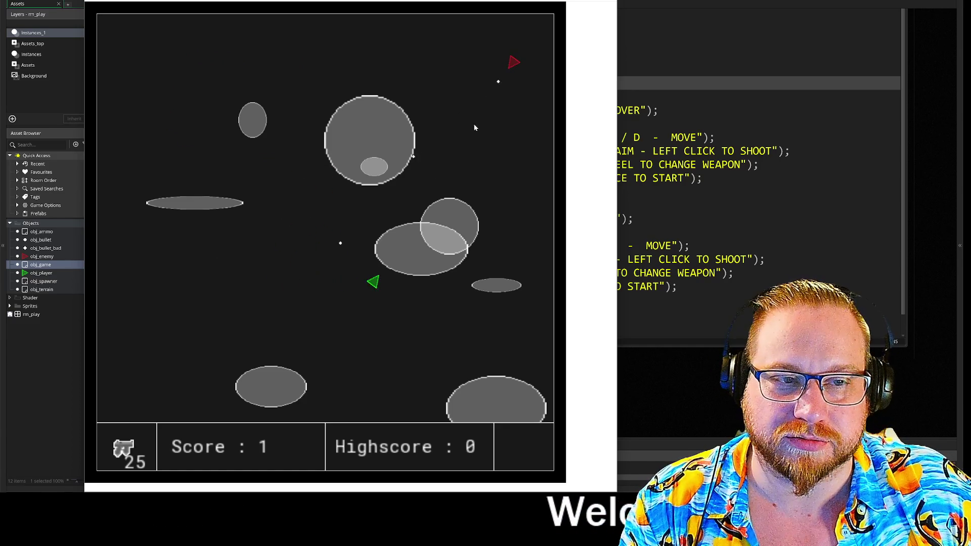
Keep dodging and firing at red enemies while collecting ammo boxes
click(484, 112)
click(483, 111)
key(a)
key(w)
key(d)
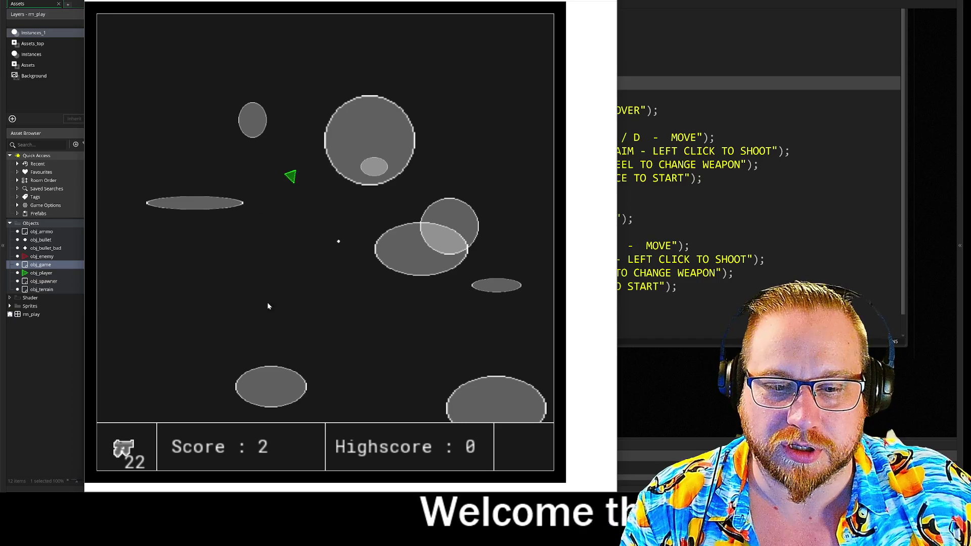
key(s)
key(d)
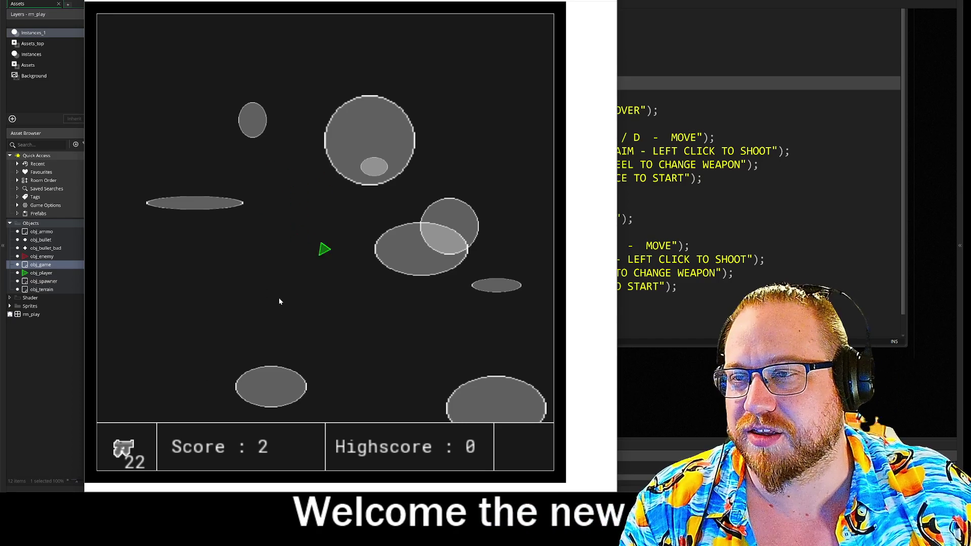
key(a)
click(440, 382)
click(441, 382)
click(490, 358)
click(489, 358)
key(s)
key(d)
key(d)
key(s)
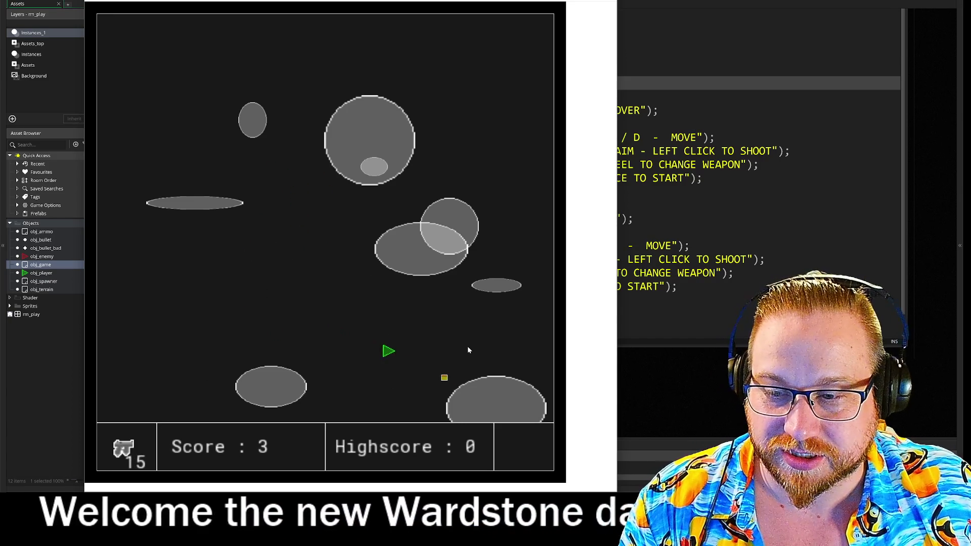
key(w)
key(a)
key(w)
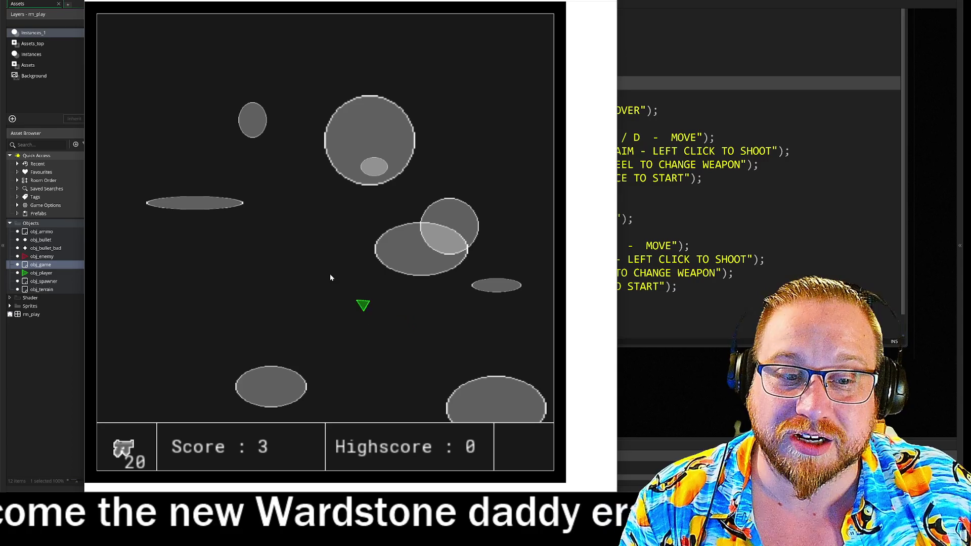
key(a)
key(a)
key(w)
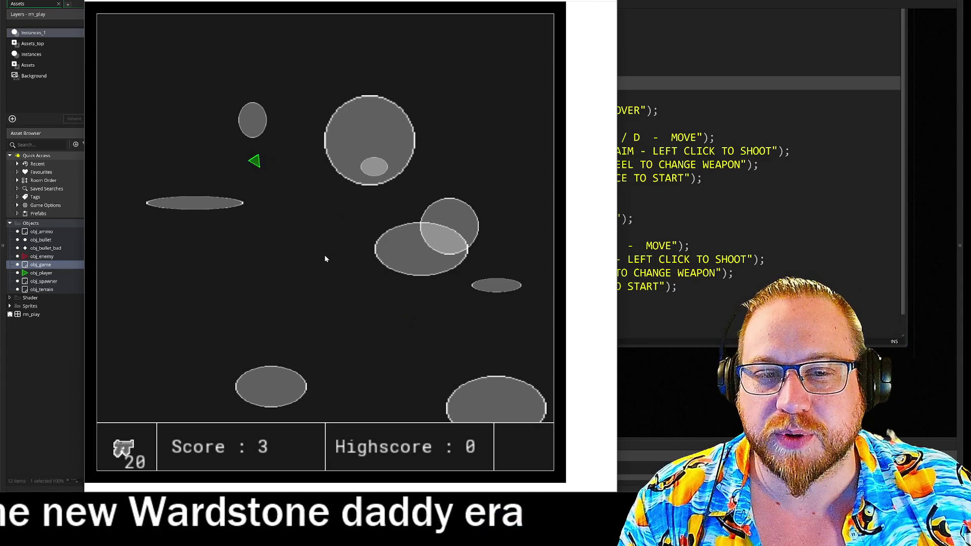
key(w)
key(d)
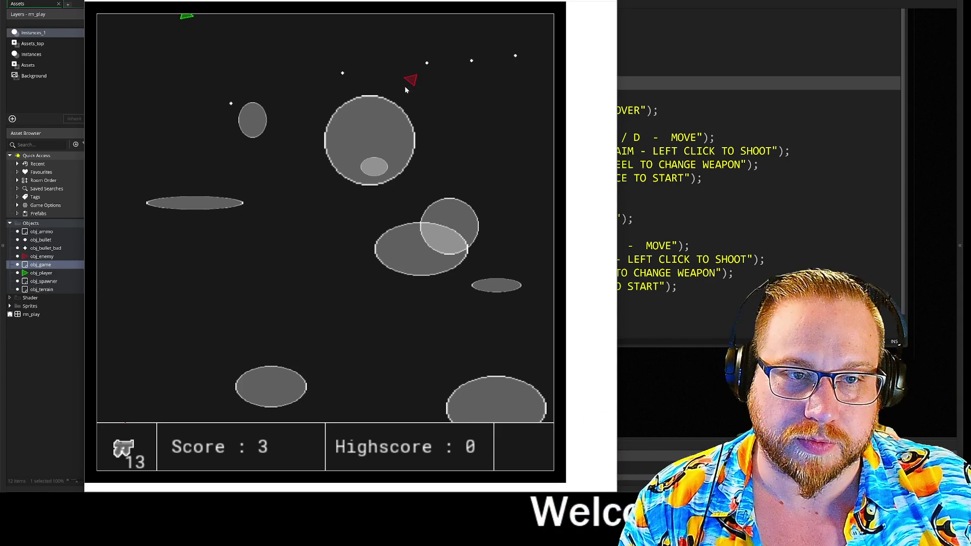
key(s)
key(w)
key(s)
key(d)
key(d)
click(313, 323)
key(s)
click(309, 346)
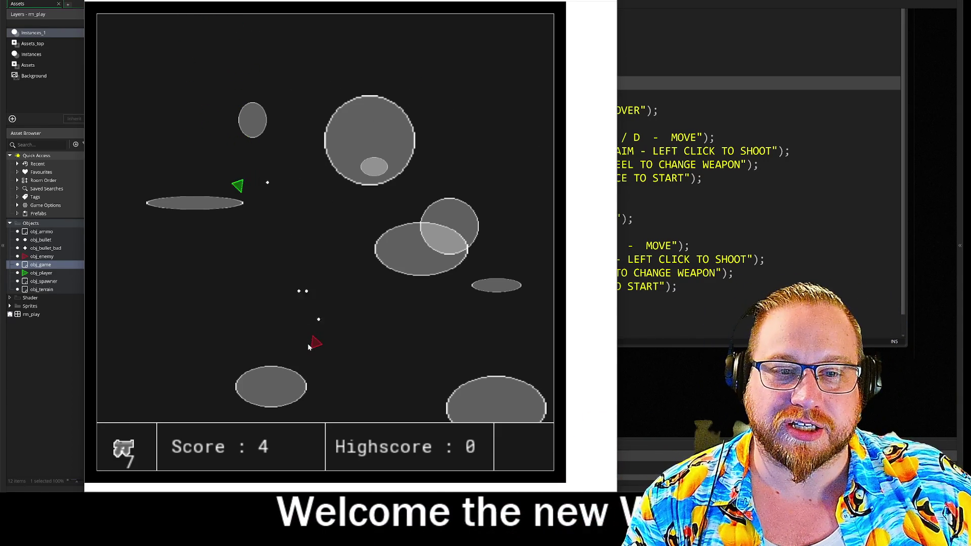
key(d)
key(s)
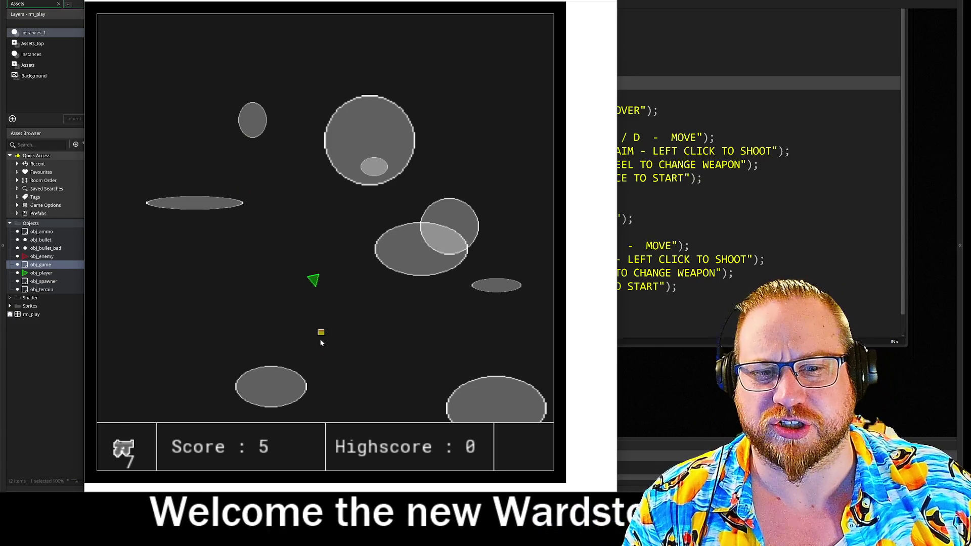
key(d)
key(w)
key(a)
key(d)
key(a)
key(w)
key(d)
key(a)
Play on, shooting enemies and grabbing ammo, until game over with a highscore of 9
click(365, 48)
key(s)
key(a)
key(w)
key(d)
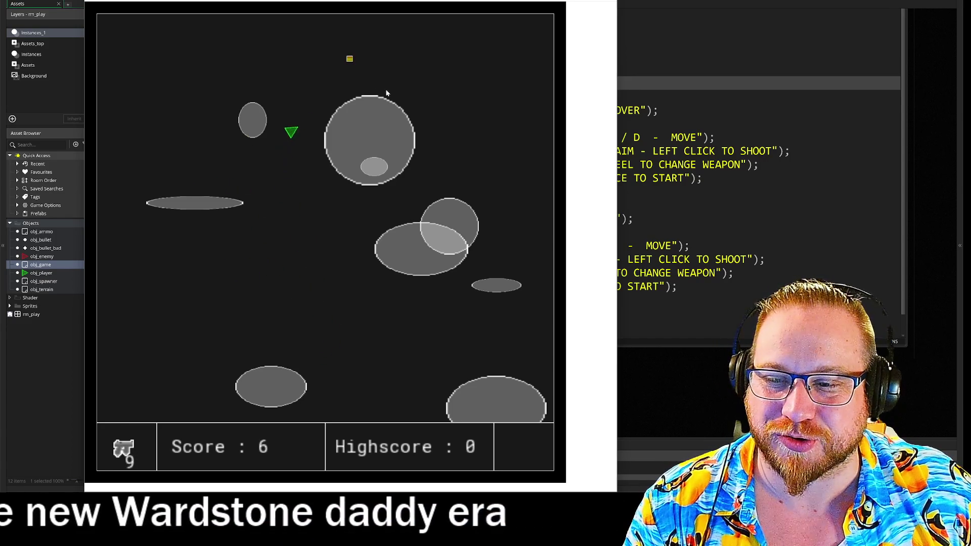
key(w)
key(a)
key(s)
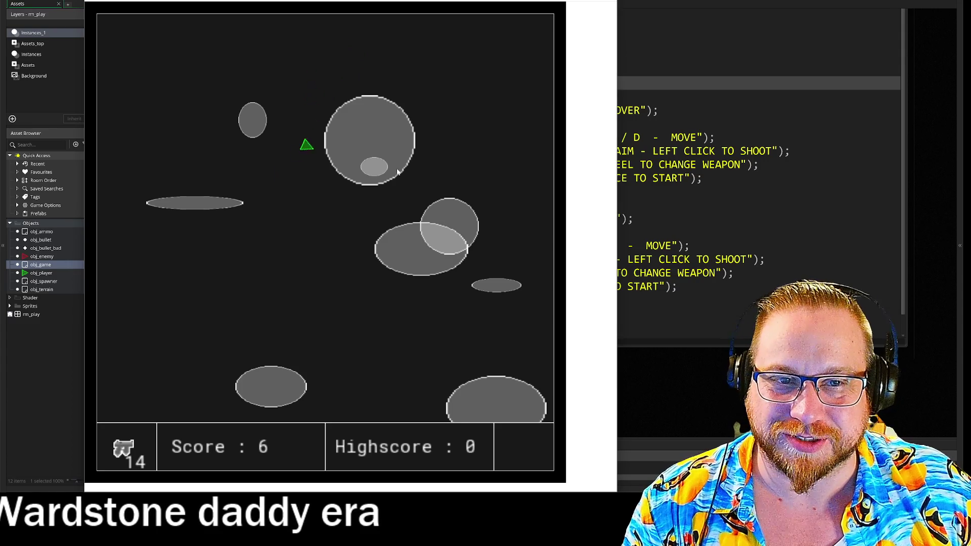
key(s)
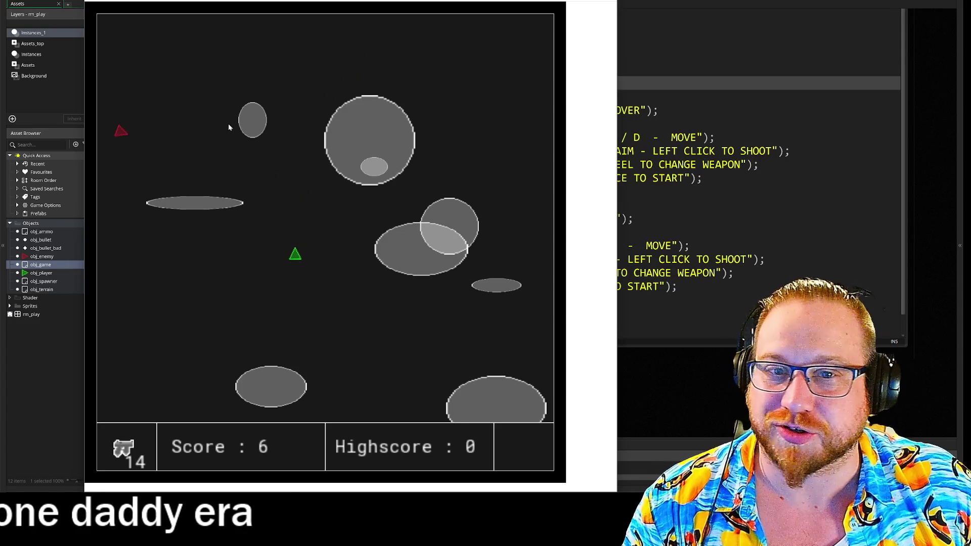
key(a)
click(137, 139)
click(136, 137)
click(136, 135)
click(139, 135)
key(w)
key(d)
key(s)
scroll(165, 166, down, 2)
key(w)
key(w)
key(s)
key(a)
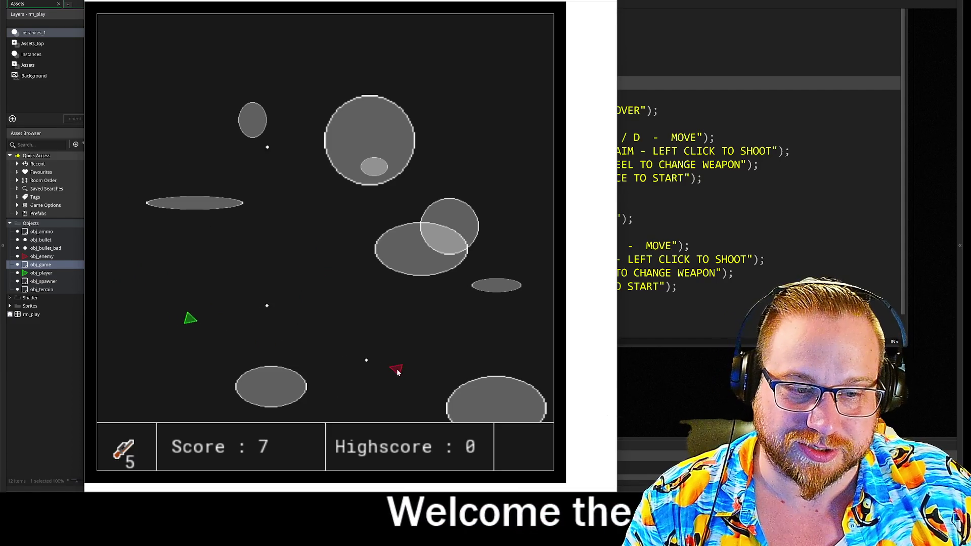
key(d)
key(w)
key(s)
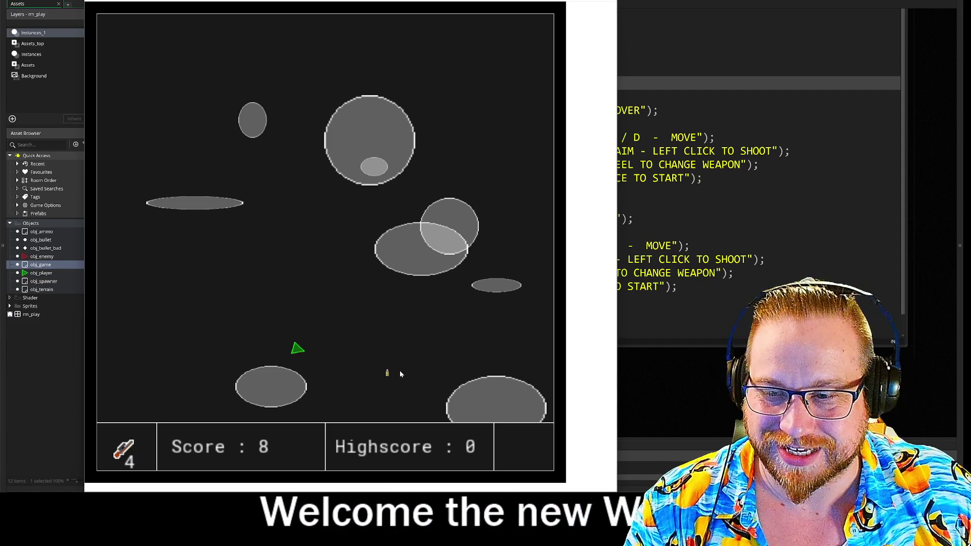
key(w)
key(a)
key(w)
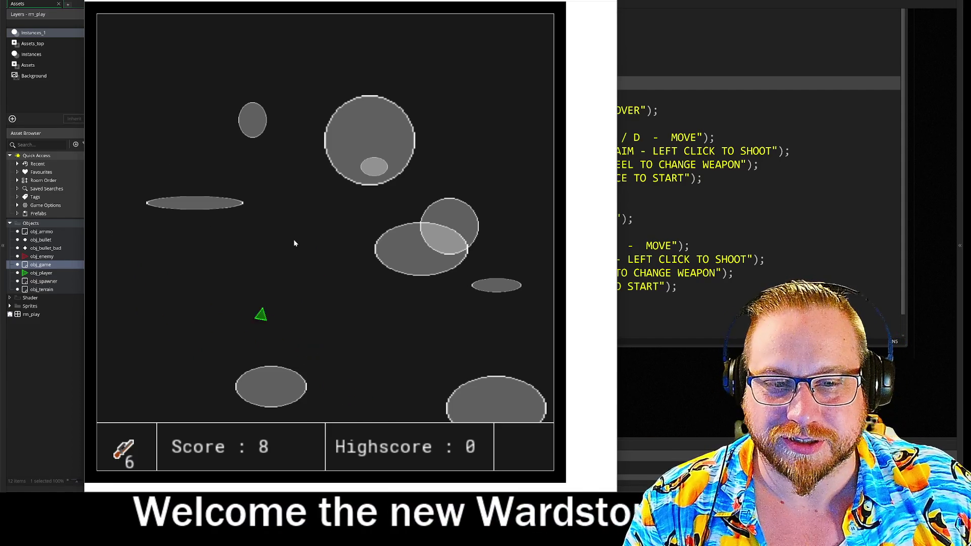
key(d)
key(w)
key(a)
click(268, 253)
key(d)
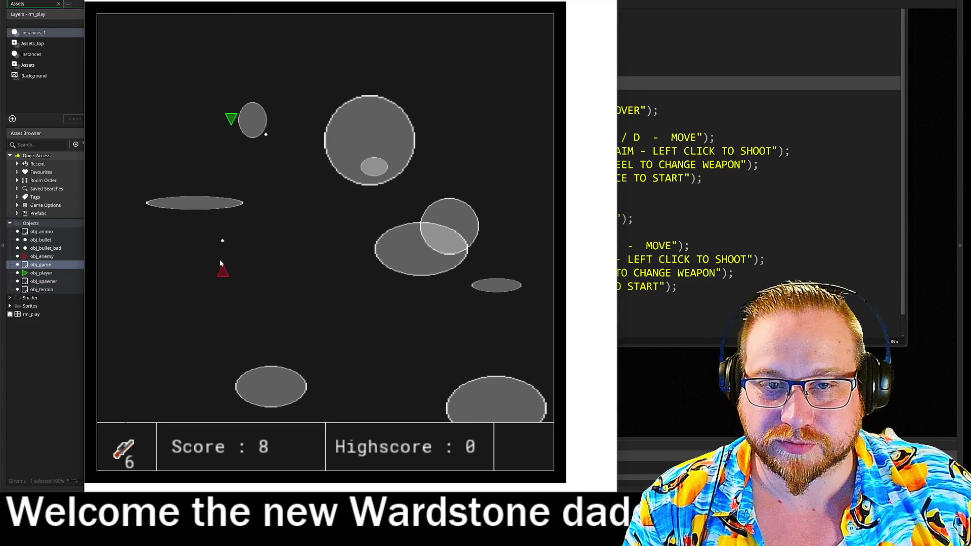
key(s)
key(a)
click(226, 271)
key(s)
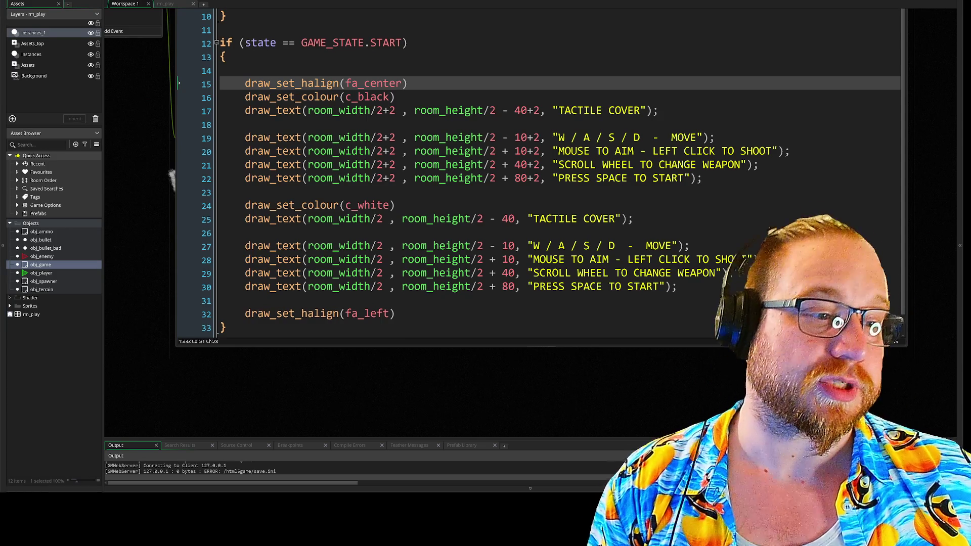
Check the rm_play room, return to Workspace 1, and select reference Draw lines 17–30
click(165, 6)
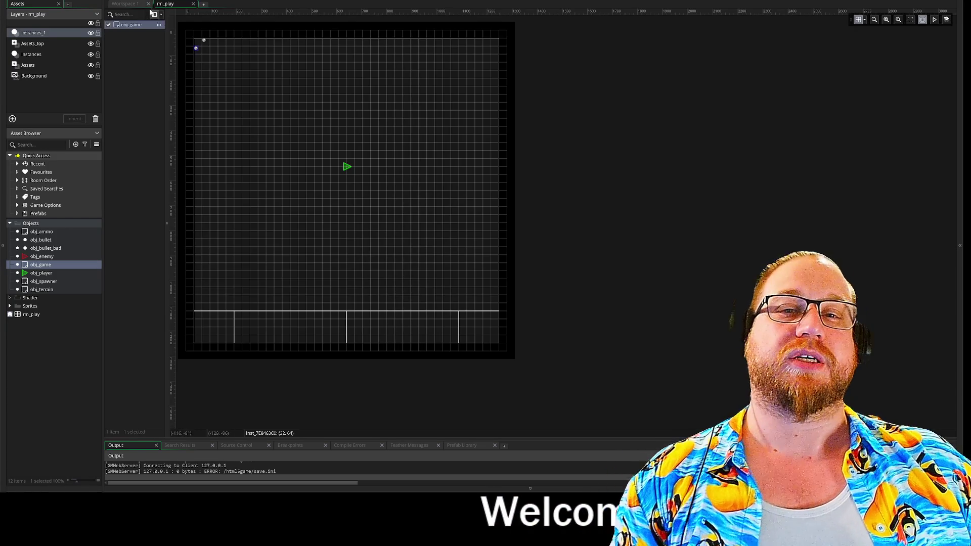
click(127, 5)
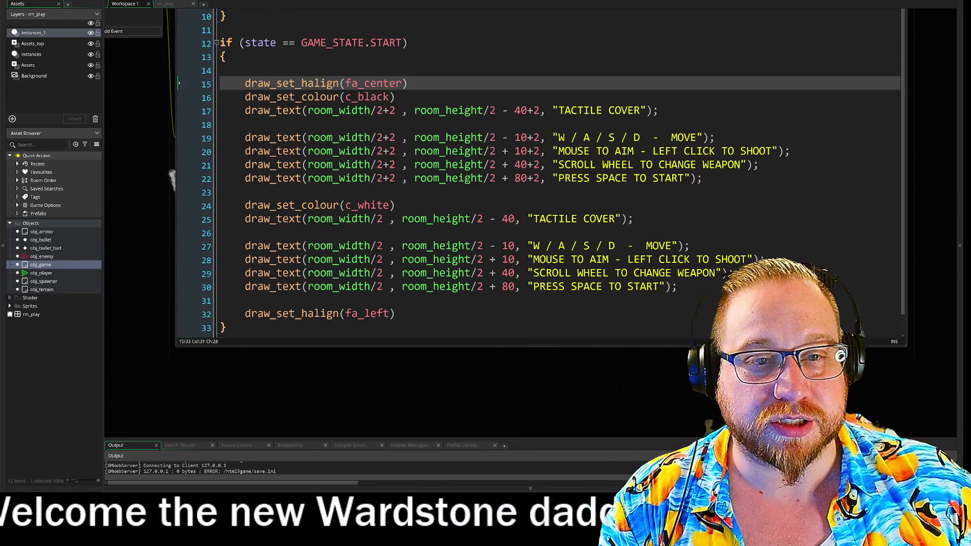
mouse_move(291, 96)
mouse_move(245, 110)
mouse_down()
mouse_move(505, 273)
mouse_move(676, 287)
mouse_up()
key(ctrl+c)
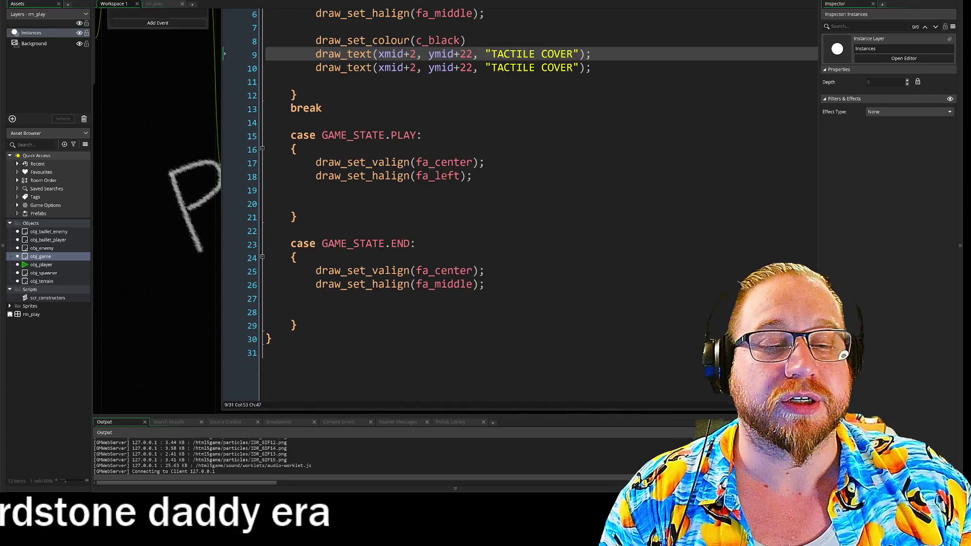
Paste the copied shadowed title and instruction draw_text lines into the START case
click(316, 201)
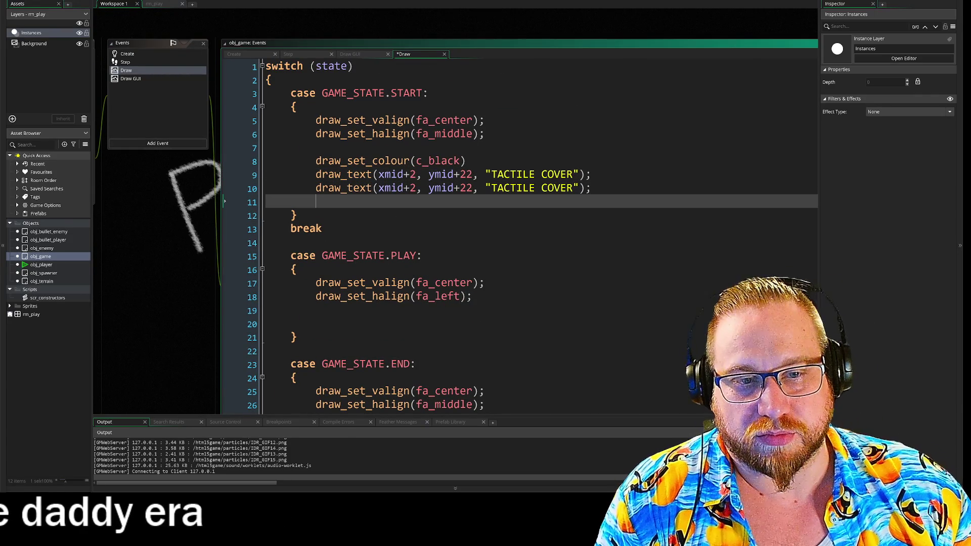
key(Return)
key(Return)
key(Return)
key(Up)
key(Up)
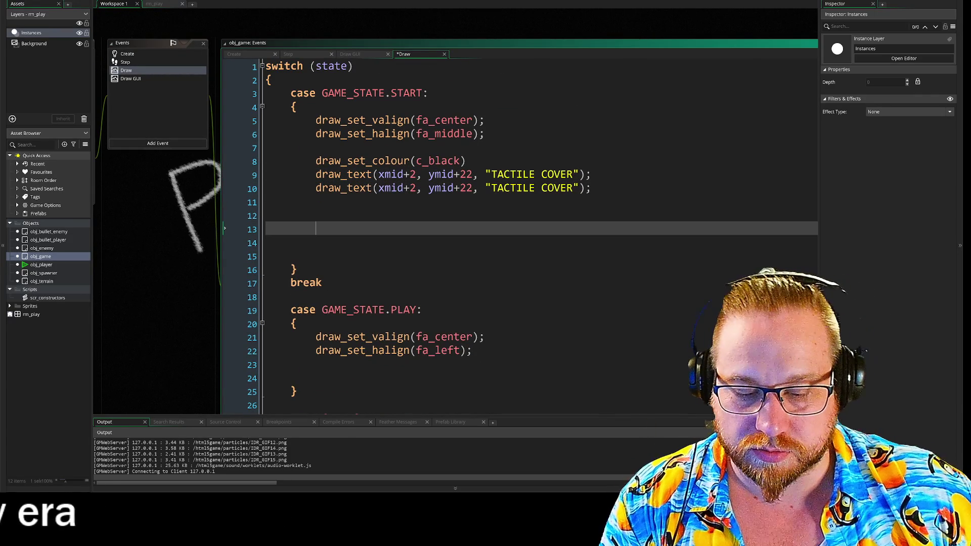
key(ctrl+v)
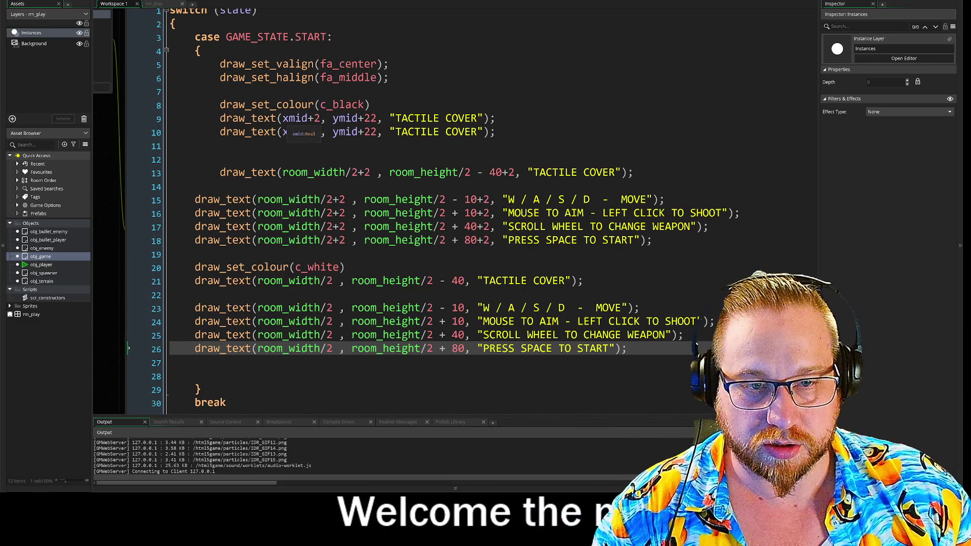
Delete the duplicate black TACTILE COVER xmid line from the START case
mouse_move(282, 118)
mouse_down()
mouse_move(376, 117)
mouse_move(376, 131)
mouse_up()
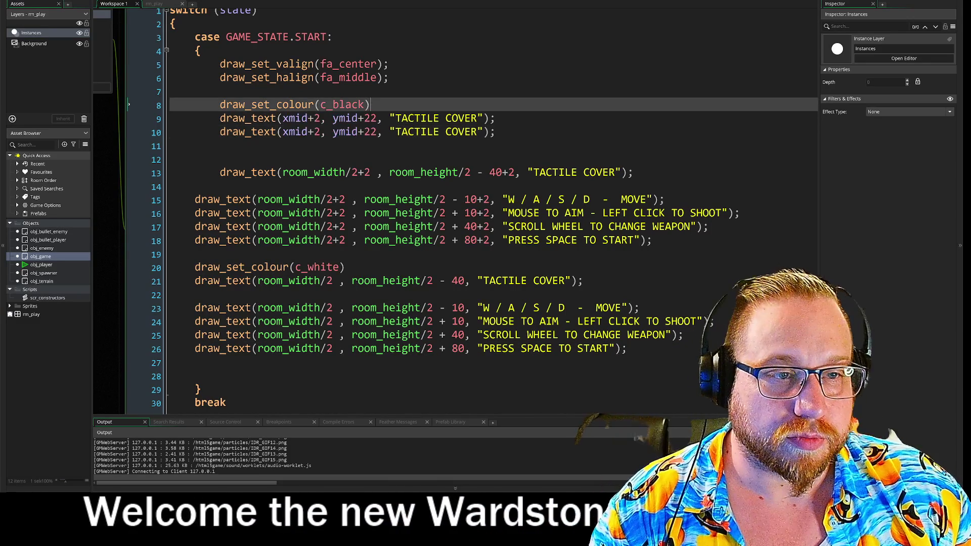
click(370, 104)
drag(496, 132, 56, 135)
key(Delete)
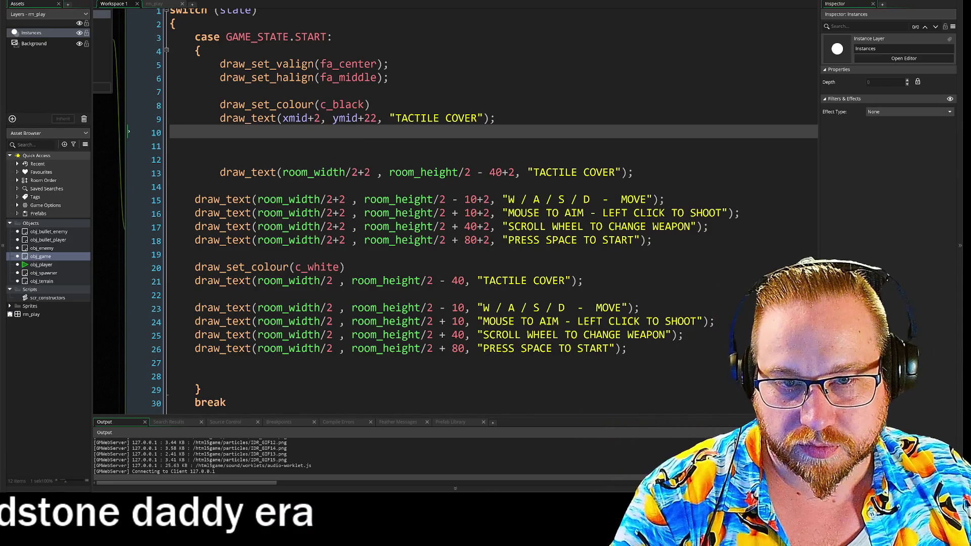
click(219, 172)
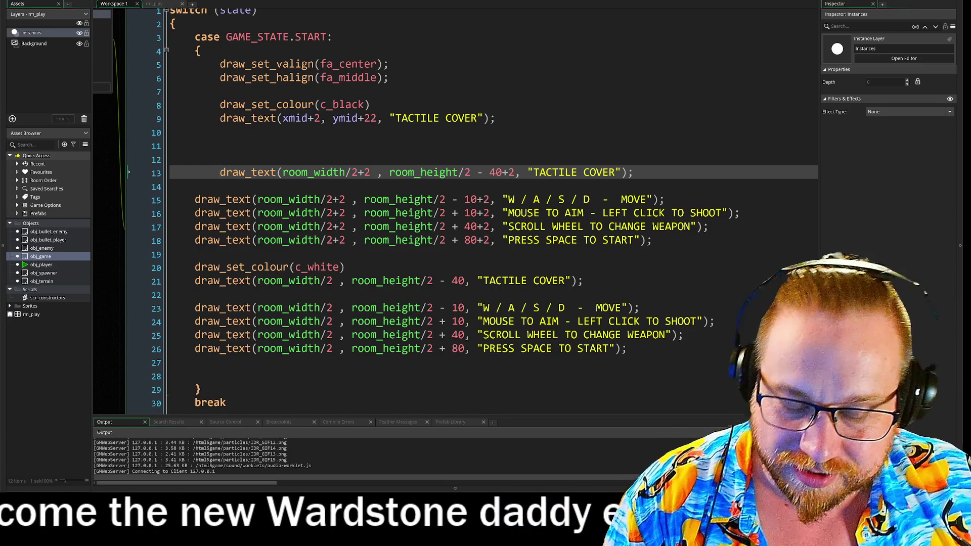
Copy xmid from line 9 and paste it over each room_width in lines 13–26
drag(282, 118, 377, 122)
click(376, 122)
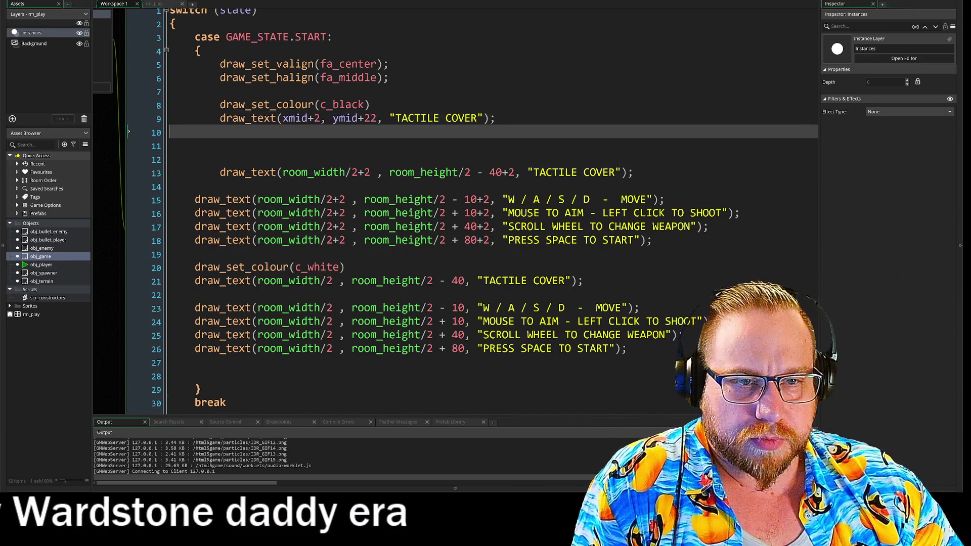
double_click(298, 119)
key(ctrl+c)
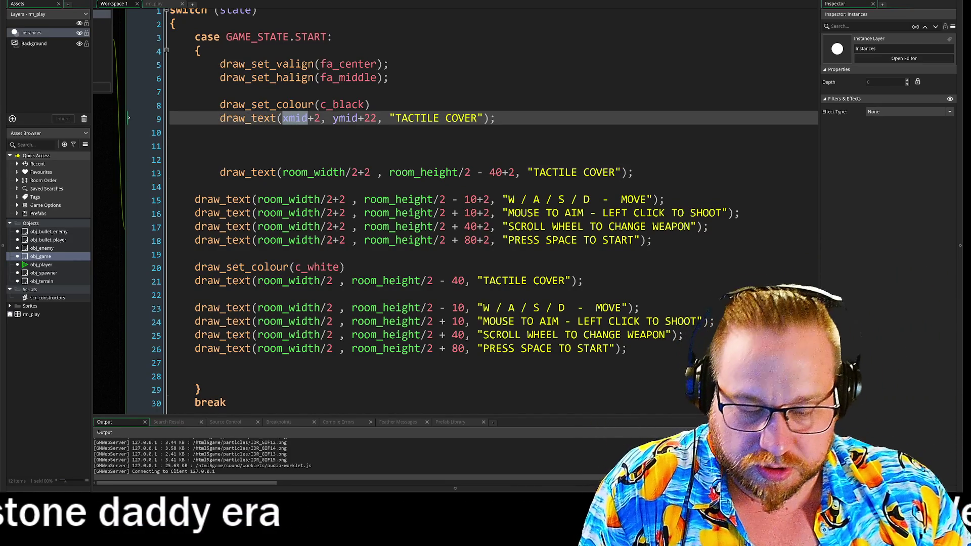
double_click(314, 172)
key(ctrl+v)
double_click(288, 199)
key(ctrl+v)
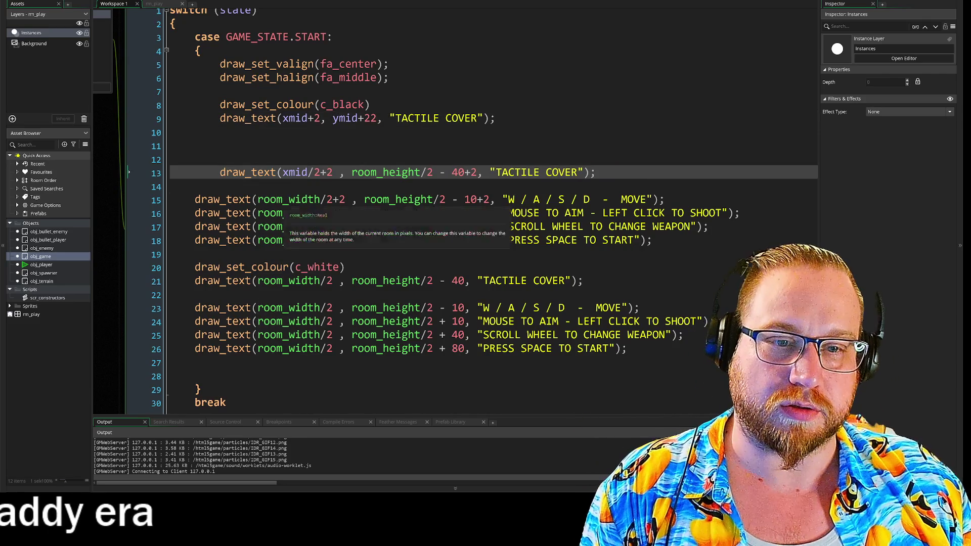
double_click(288, 212)
double_click(288, 226)
key(ctrl+v)
double_click(288, 240)
key(ctrl+v)
click(291, 280)
double_click(289, 308)
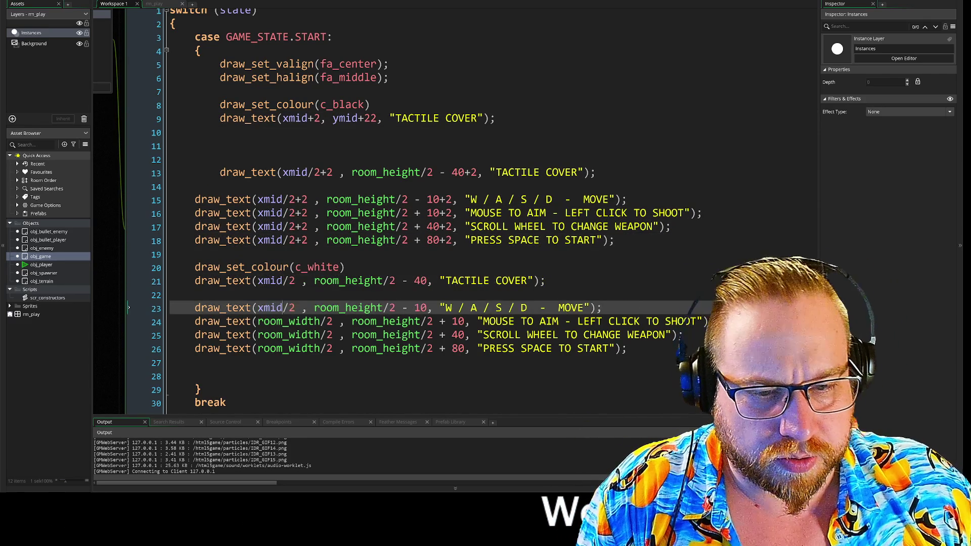
key(ctrl+v)
double_click(289, 321)
key(ctrl+v)
click(283, 334)
double_click(288, 348)
key(ctrl+v)
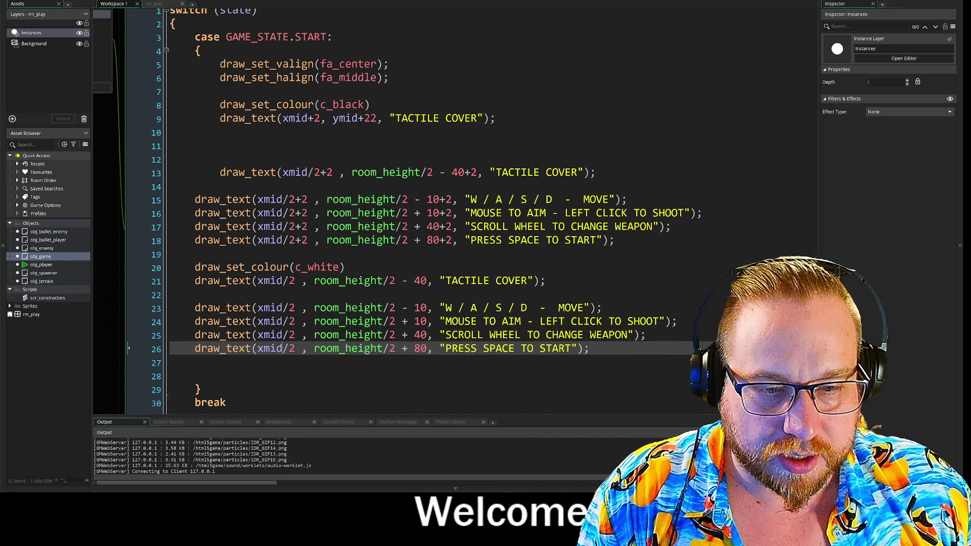
Replace each room_height in lines 13–26 with ymid and unindent line 13
click(345, 117)
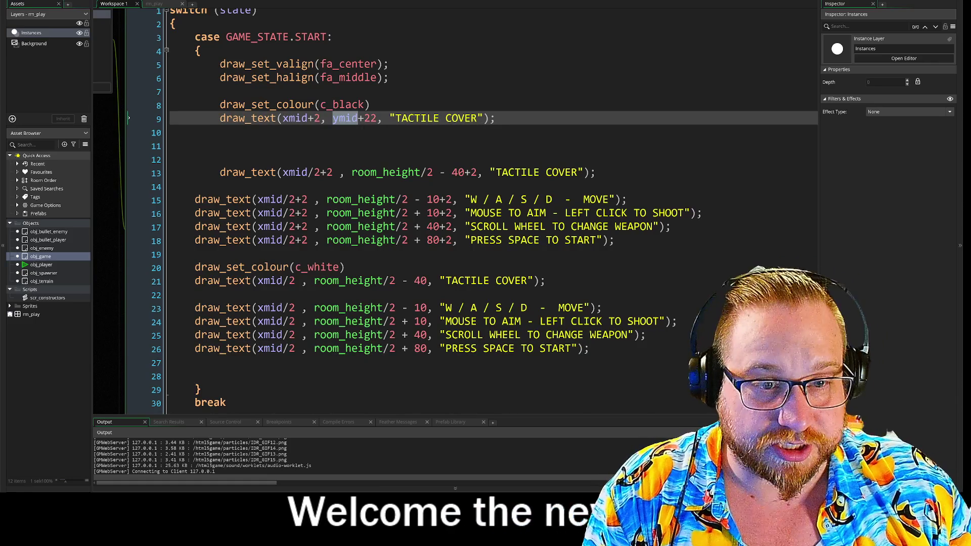
double_click(384, 172)
key(ctrl+v)
double_click(360, 199)
key(ctrl+v)
click(352, 213)
double_click(360, 213)
key(ctrl+v)
double_click(360, 226)
key(ctrl+v)
double_click(360, 240)
key(ctrl+v)
double_click(348, 281)
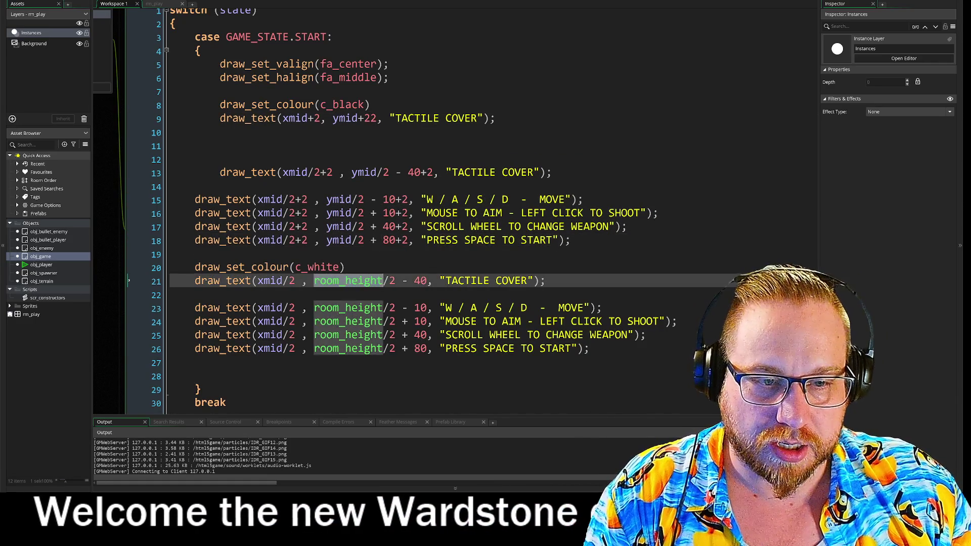
key(ctrl+v)
double_click(348, 308)
key(ctrl+v)
double_click(348, 322)
key(ctrl+v)
double_click(348, 334)
key(ctrl+v)
click(345, 349)
double_click(360, 348)
key(ctrl+v)
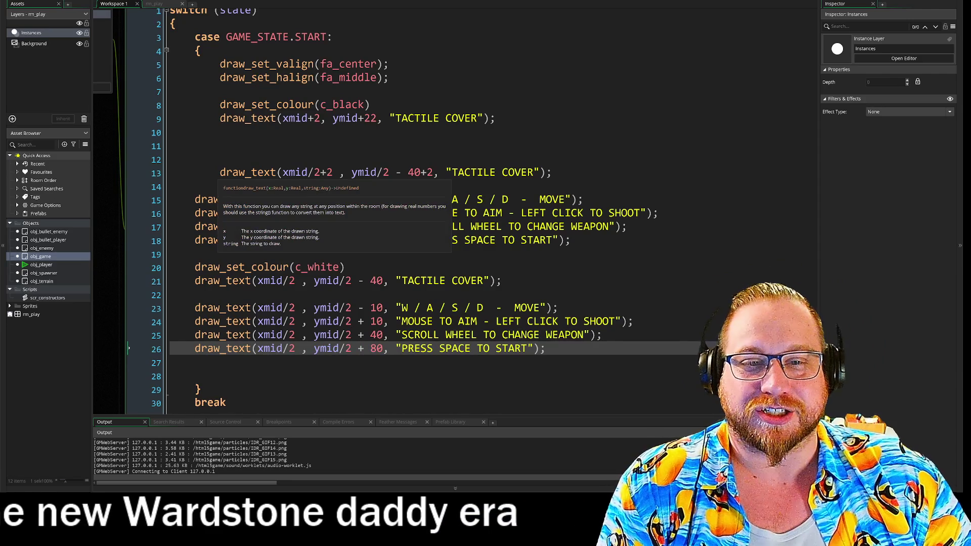
click(227, 172)
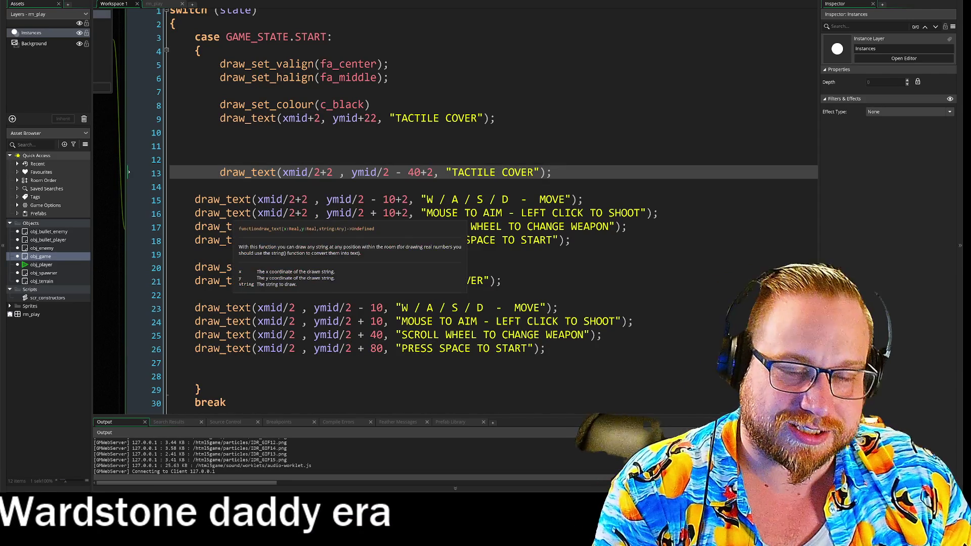
key(shift+Tab)
Delete the old xmid+2, ymid+22 title line on line 9 and the blank lines below it
drag(495, 119, 220, 119)
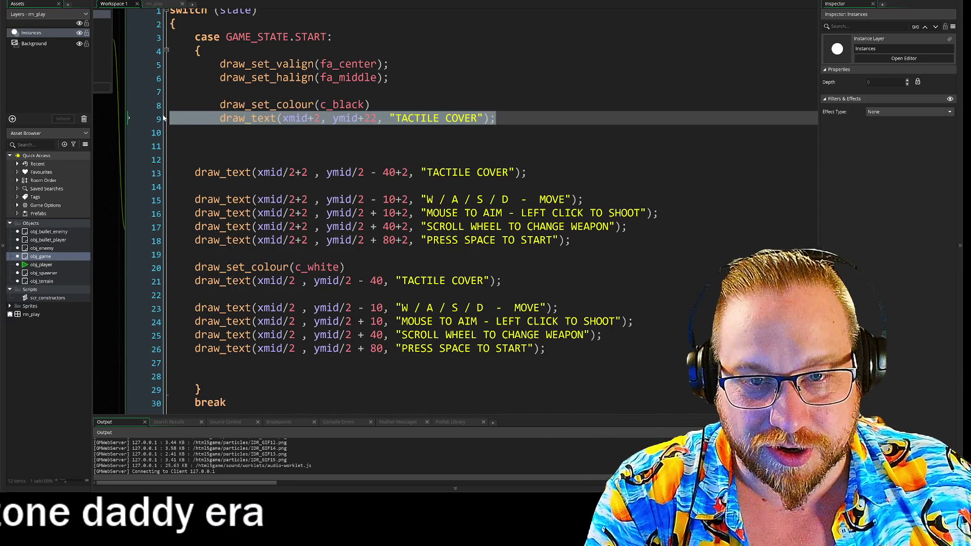
key(BackSpace)
key(Delete)
key(Delete)
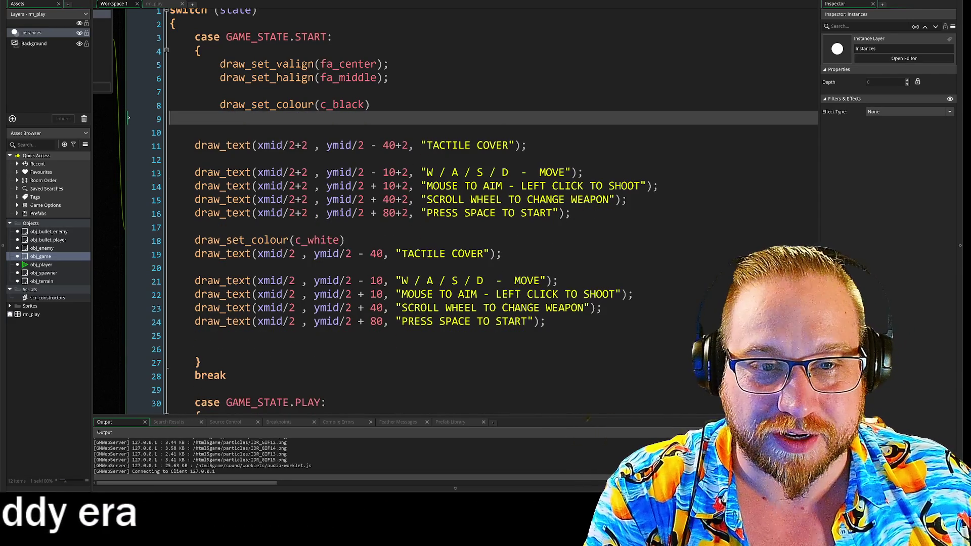
key(Delete)
key(Down)
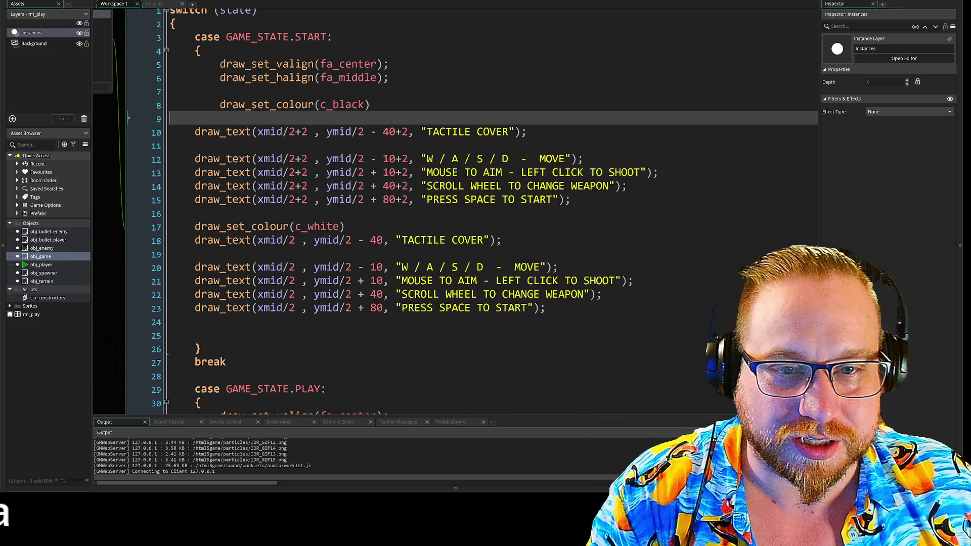
Indent the title and instruction lines 10–23 one level
drag(195, 132, 202, 309)
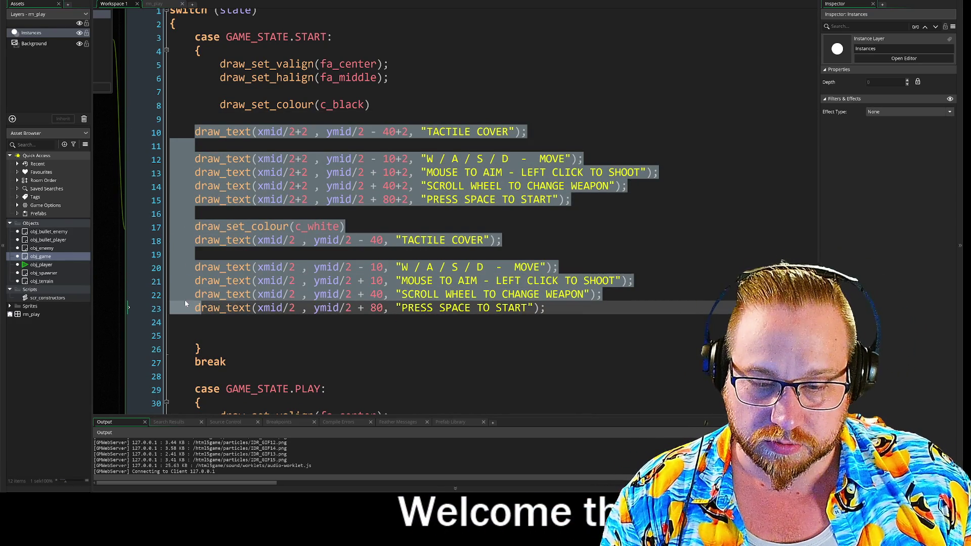
key(Escape)
drag(194, 307, 189, 129)
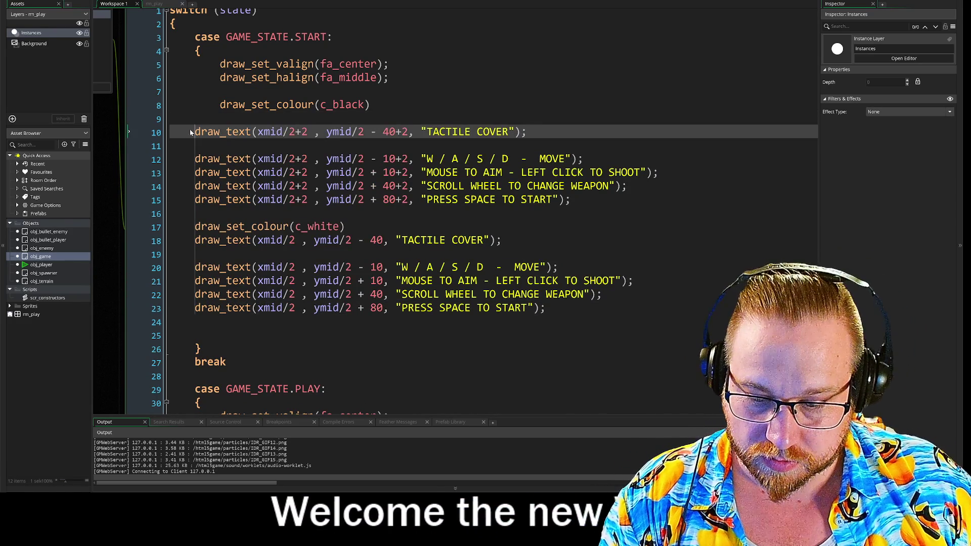
key(Tab)
Show the Draw code beside the obj_game events, enlarged to fill the workspace
click(220, 92)
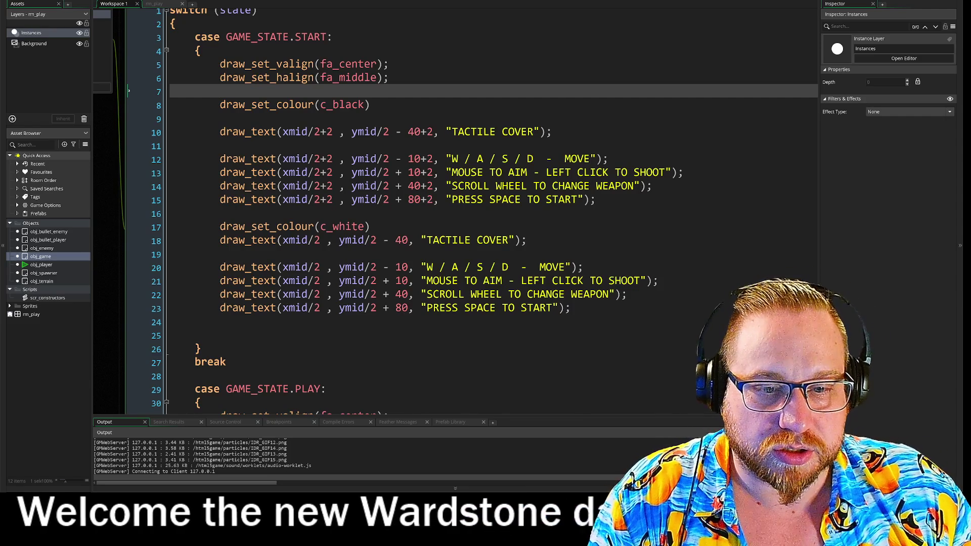
scroll(471, 212, down, 2)
scroll(472, 212, down, 2)
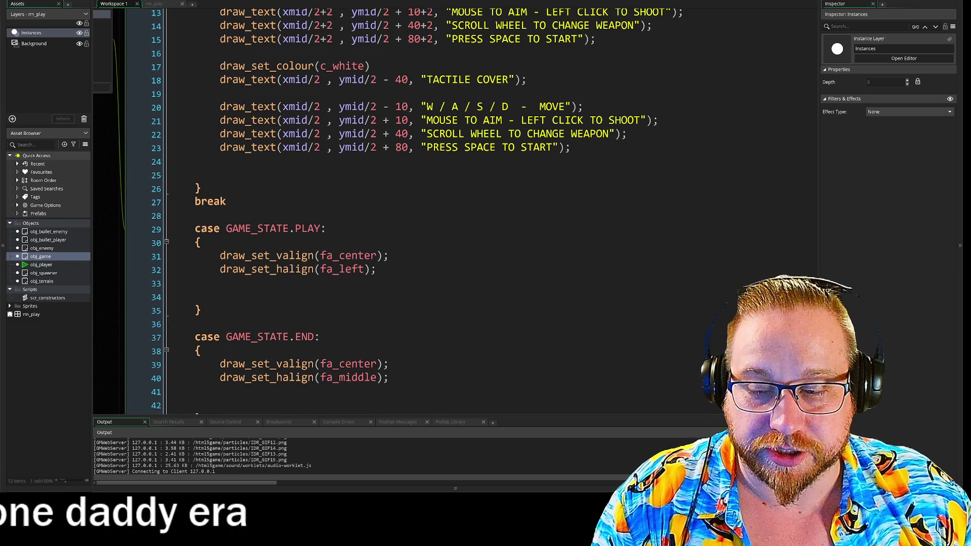
scroll(455, 213, up, 4)
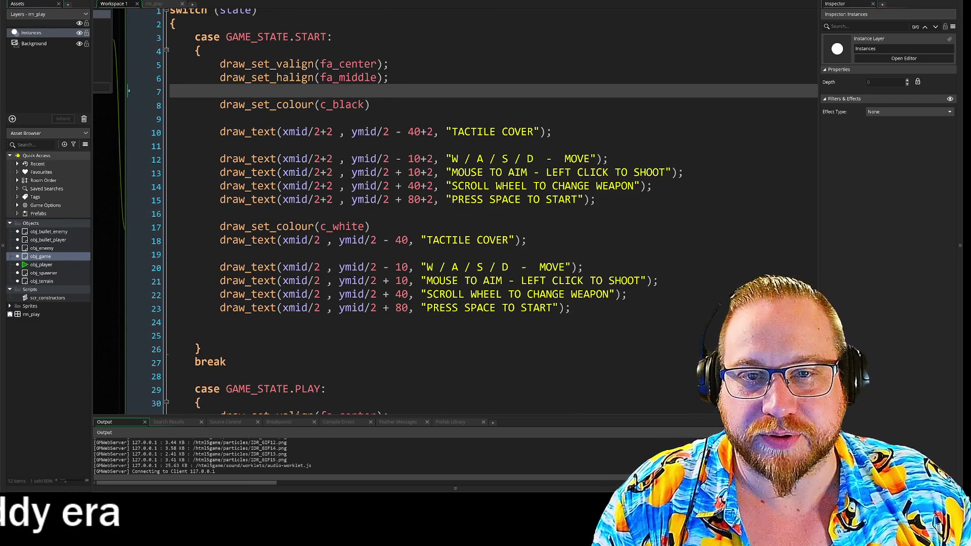
key(shift+Return)
key(shift+Return)
key(Down)
key(Down)
key(Down)
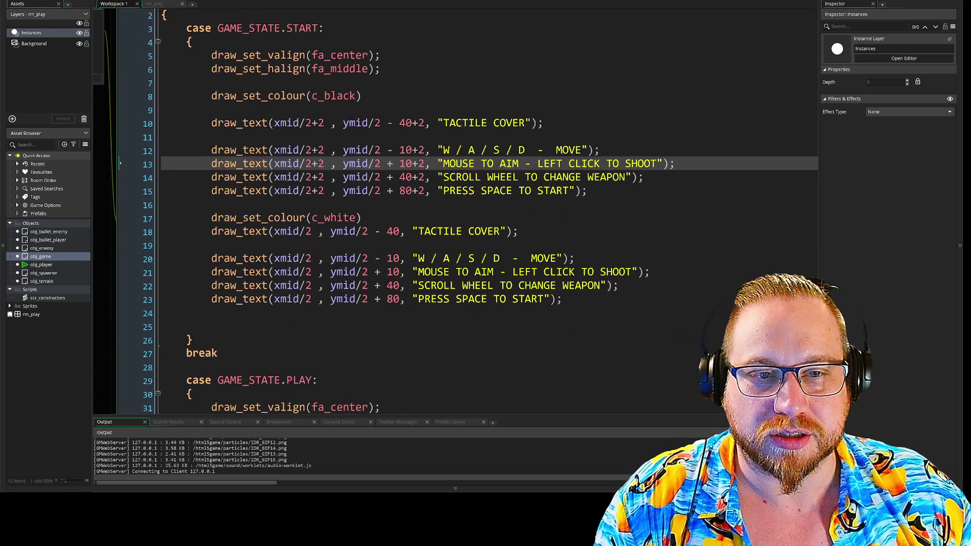
Delete the /2 after xmid on lines 10–15 and 18–23
double_click(299, 124)
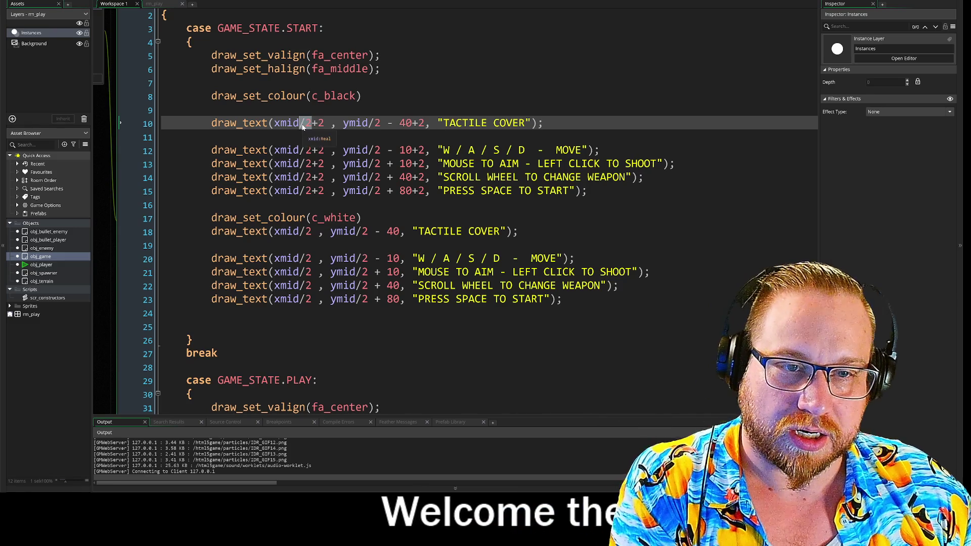
drag(302, 125, 309, 196)
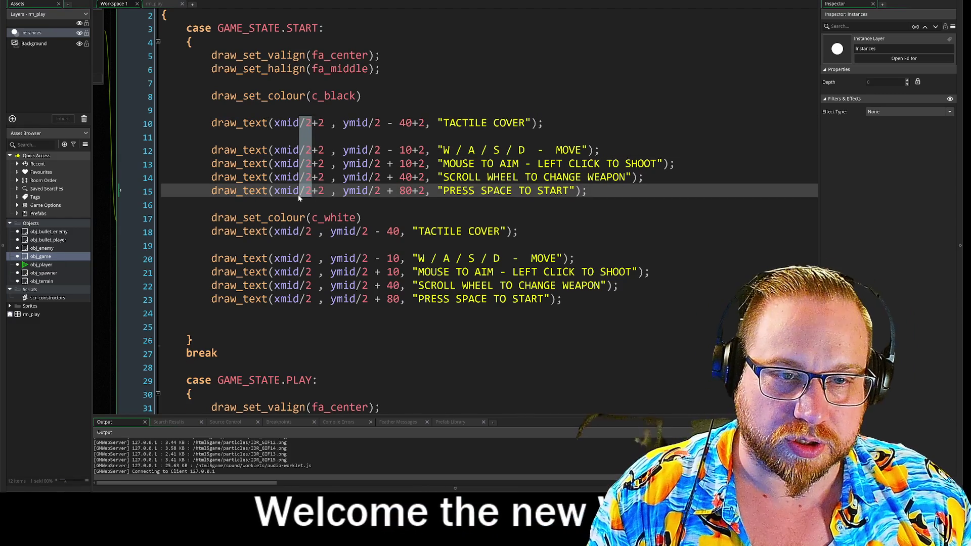
key(BackSpace)
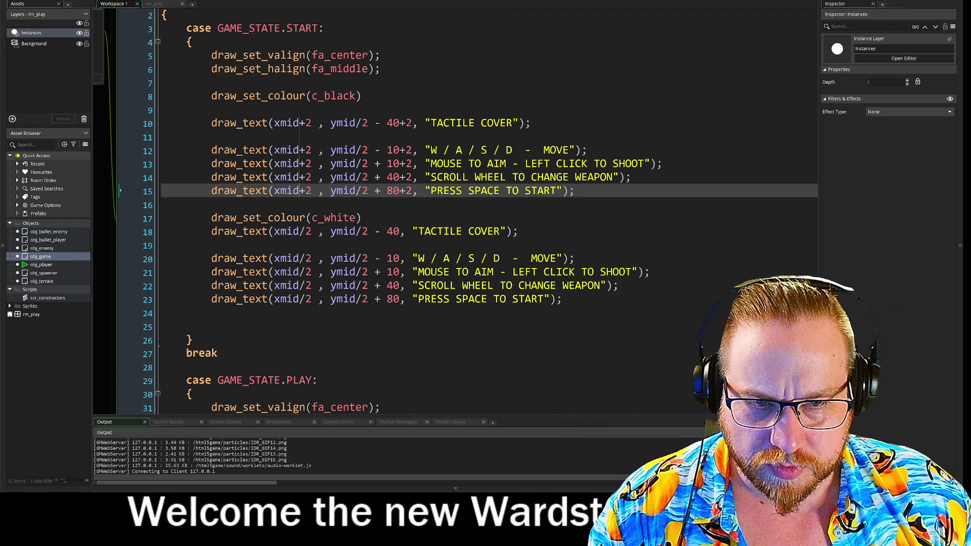
click(306, 232)
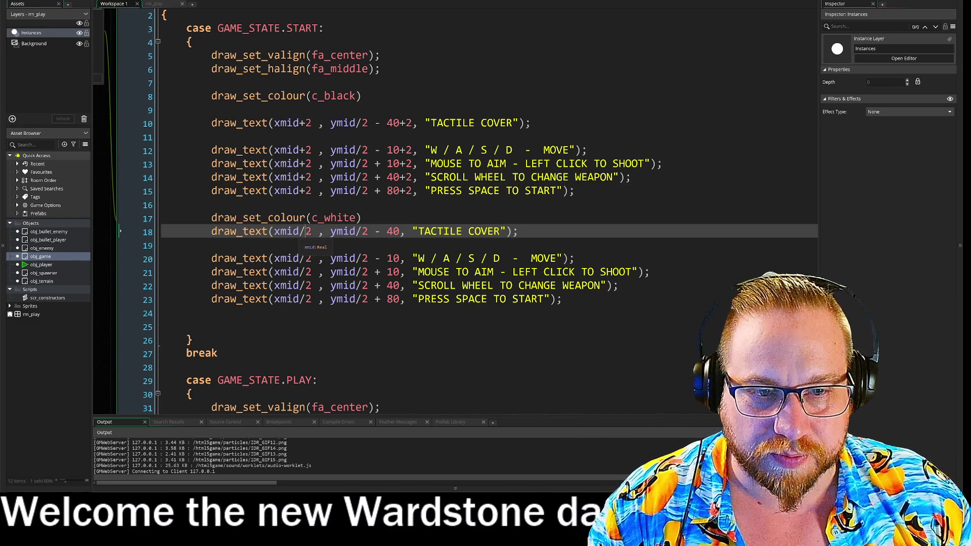
drag(299, 230, 311, 301)
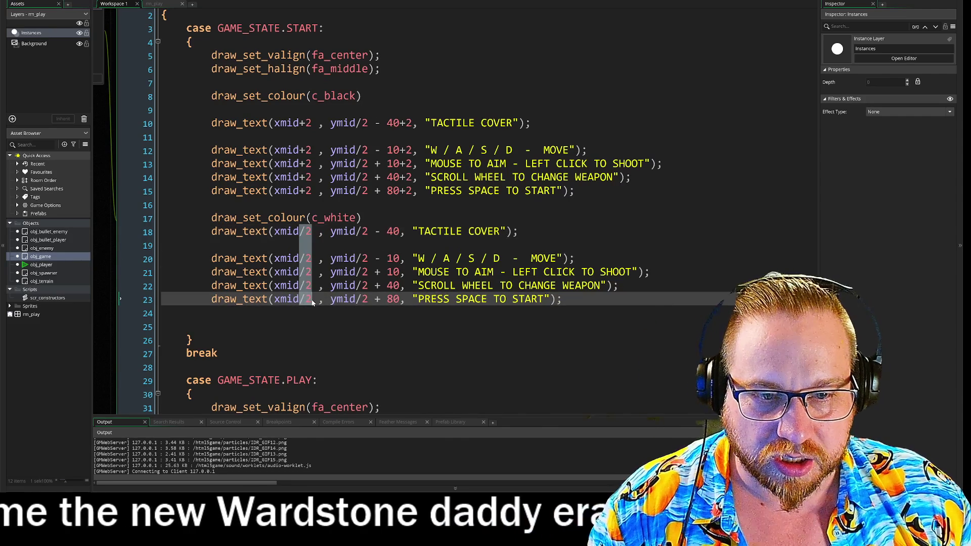
key(BackSpace)
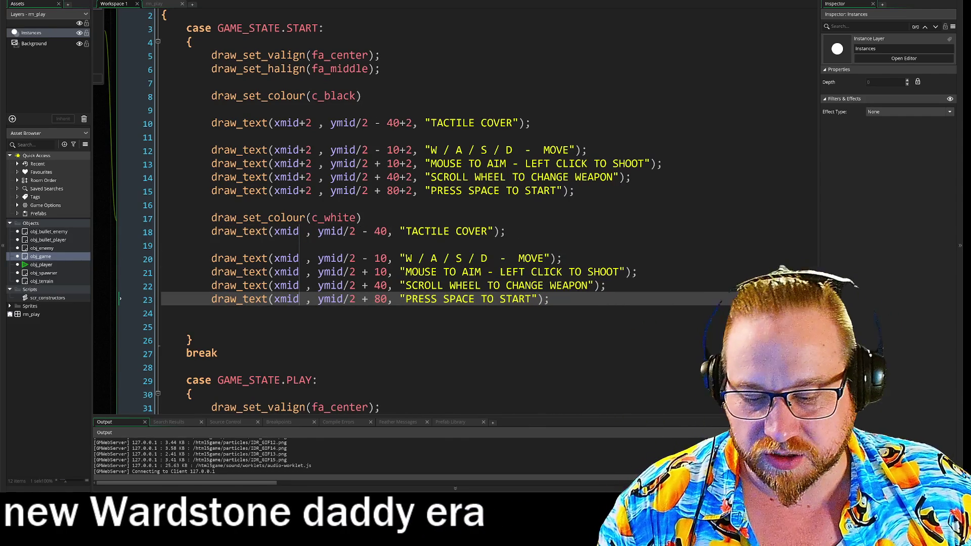
Delete the /2 after ymid on lines 18–23 and 10–15, then run the game
drag(344, 230, 354, 306)
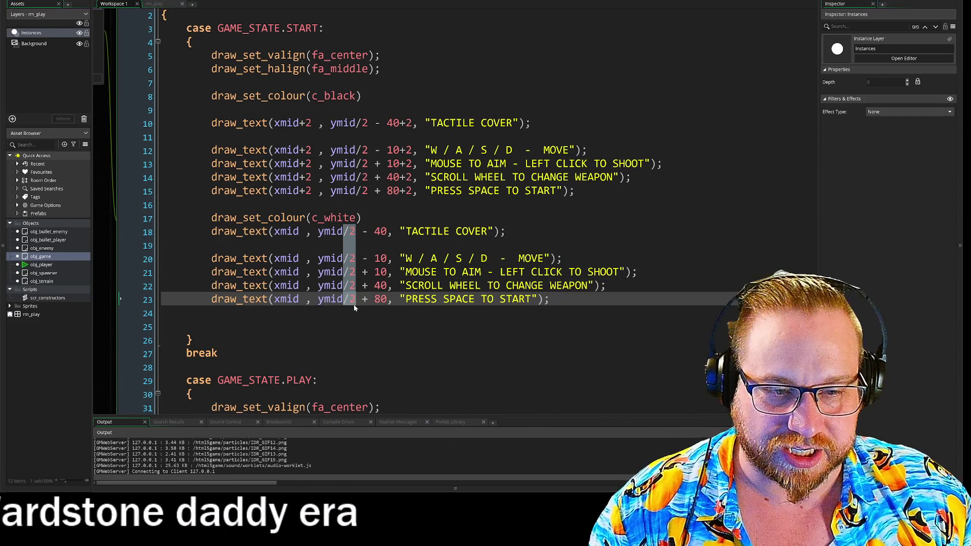
key(BackSpace)
mouse_move(356, 123)
mouse_down()
mouse_move(367, 126)
mouse_move(371, 192)
mouse_up()
key(BackSpace)
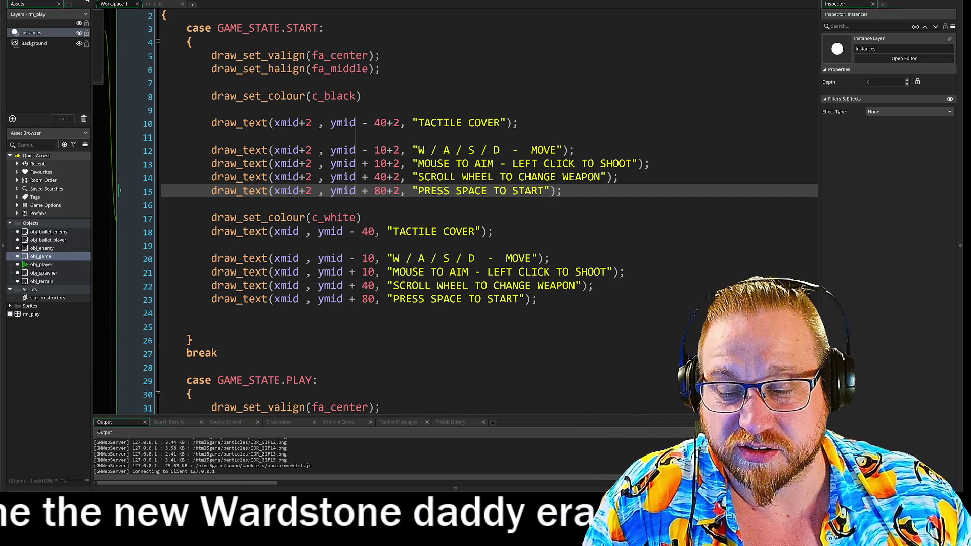
key(F5)
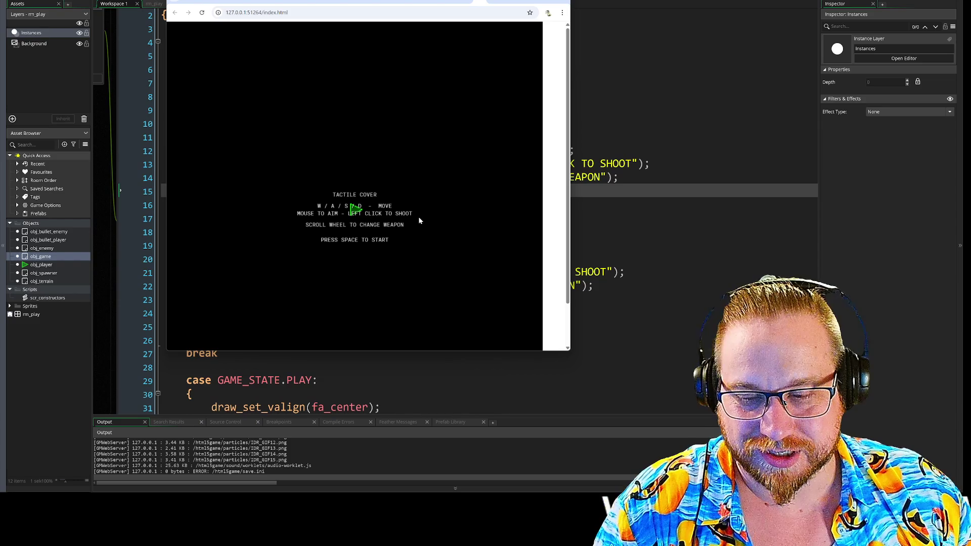
Start the game from the title screen with Space and move the player triangle with WASD
key(space)
key(a)
key(d)
key(s)
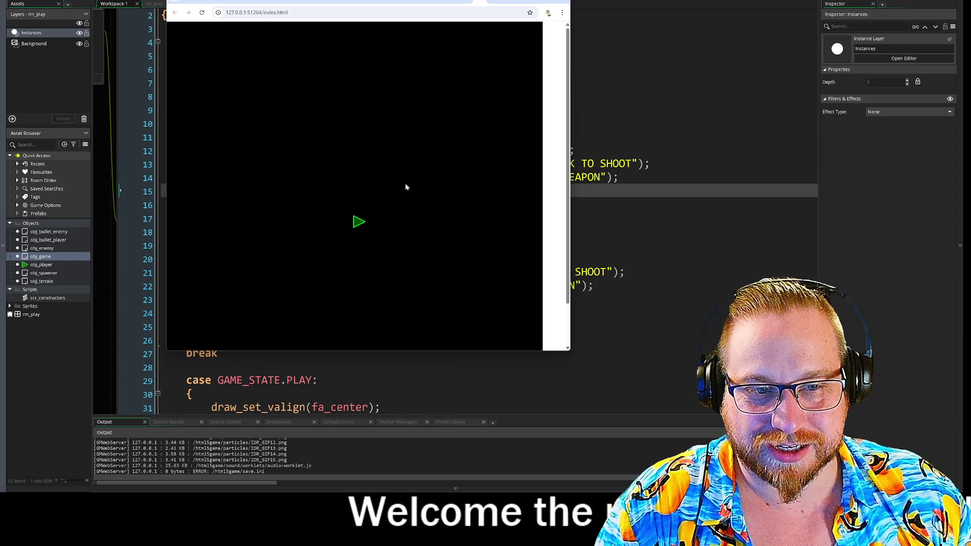
key(w)
key(a)
key(s)
key(d)
key(a)
Nudge the player up and down, then close the game window and hide the notes
key(w)
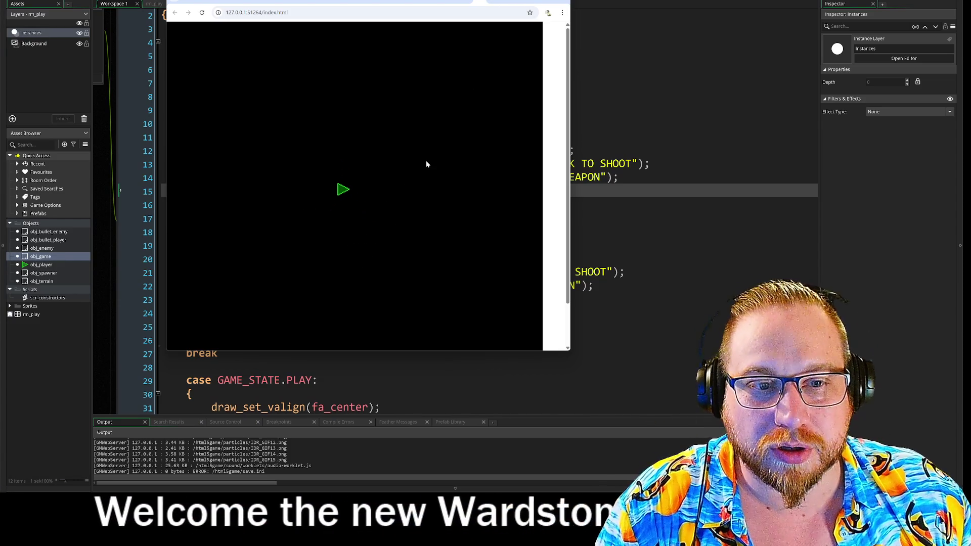
key(s)
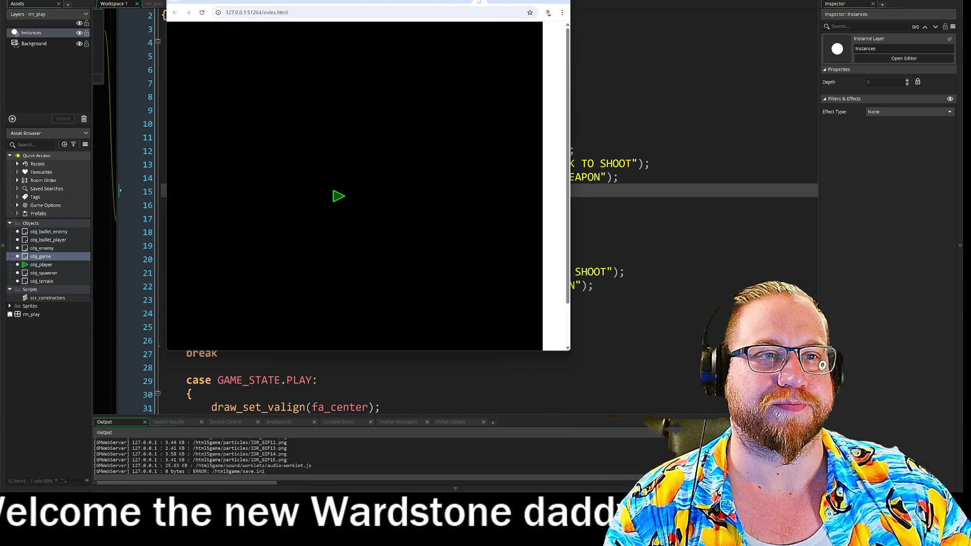
click(530, 4)
click(528, 20)
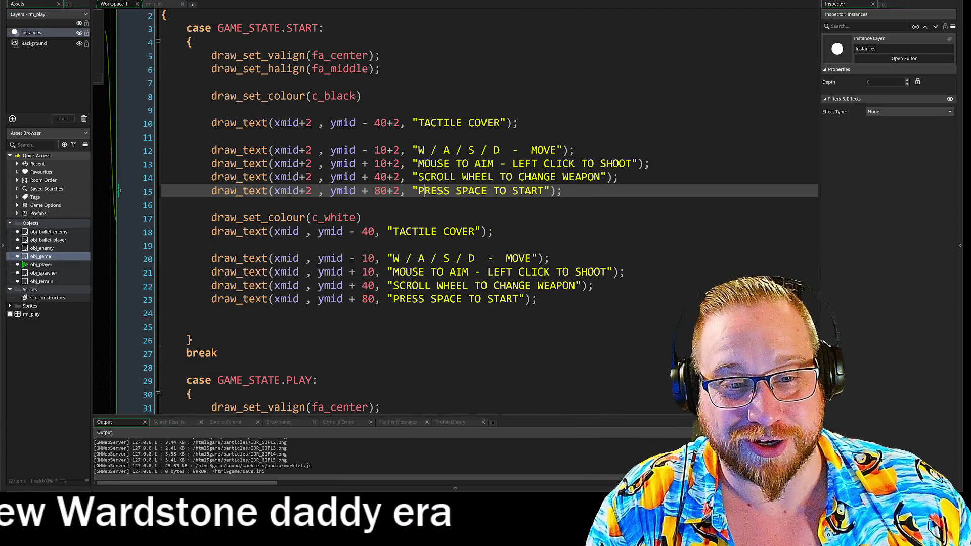
Delete the two blank lines after the last instruction line
click(334, 312)
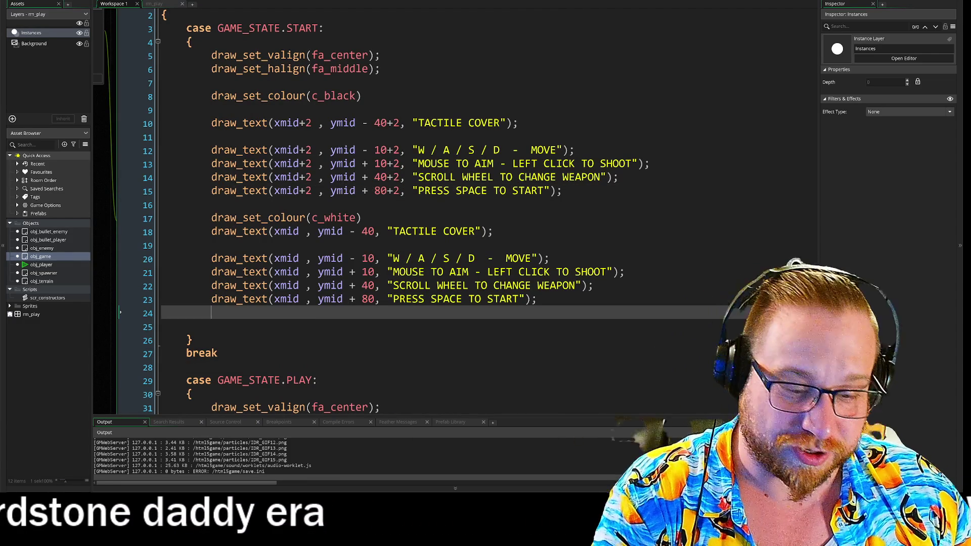
key(BackSpace)
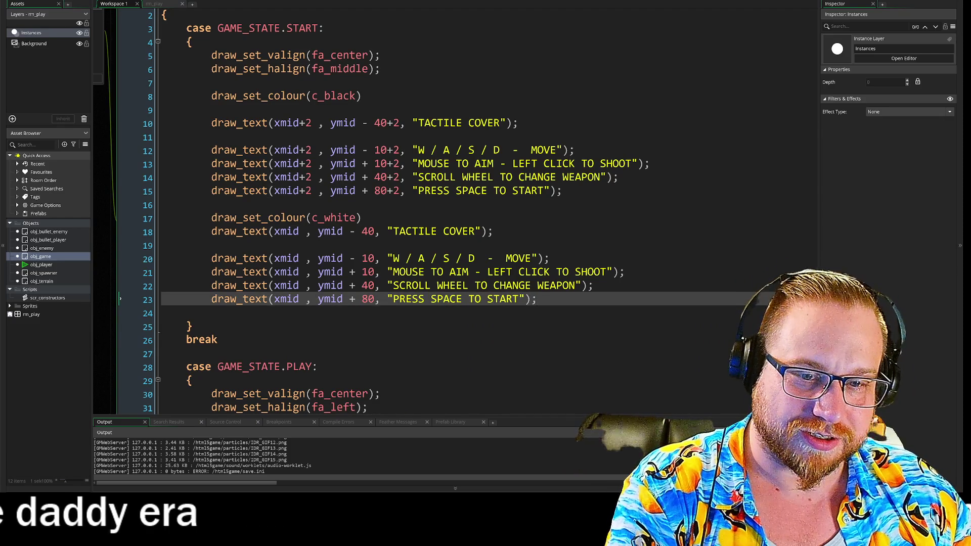
click(162, 312)
key(BackSpace)
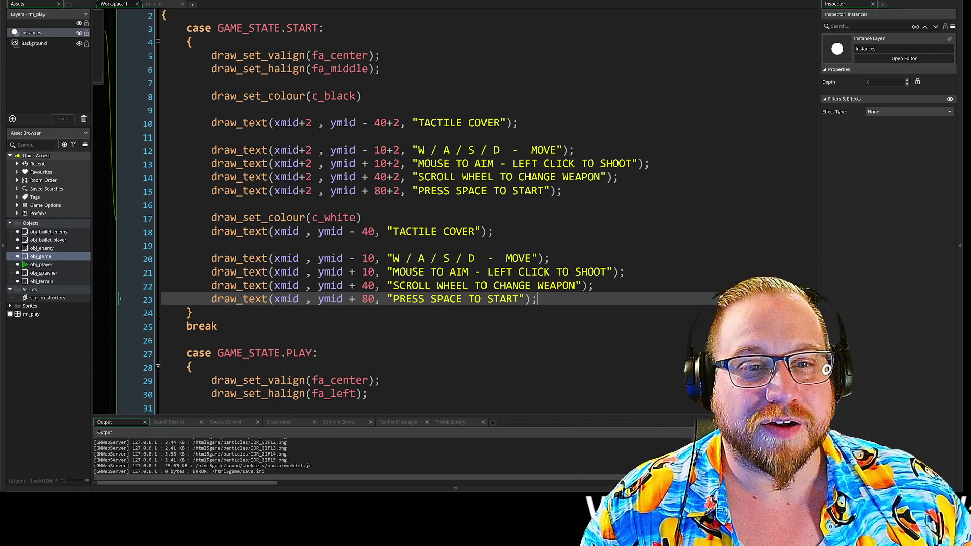
Review the whole obj_game Draw code from line 1, then bring up obj_player
click(212, 83)
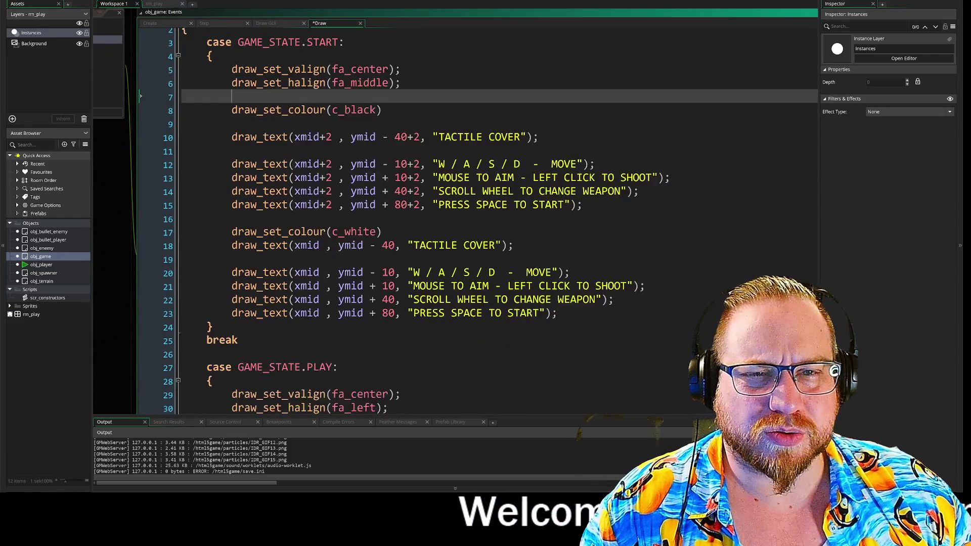
click(521, 266)
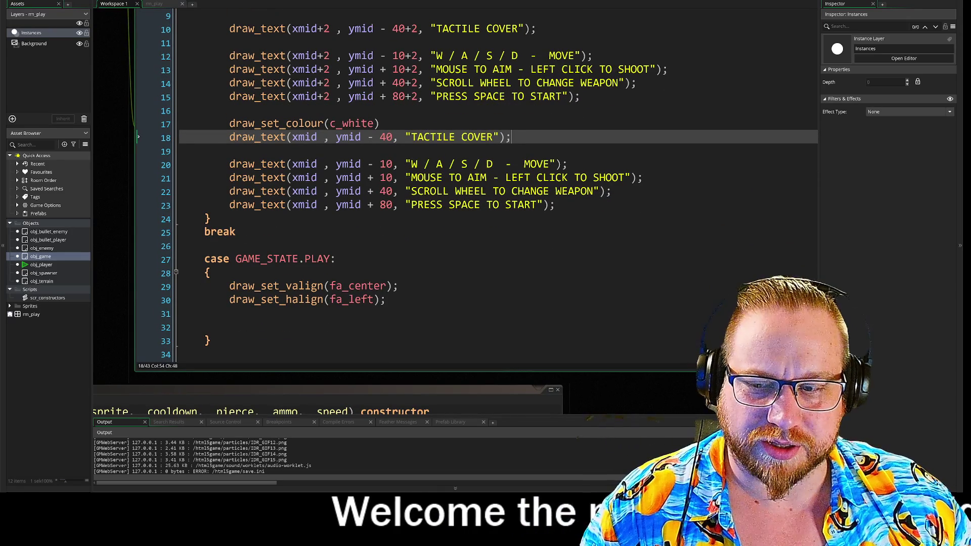
scroll(476, 202, down, 1)
scroll(475, 202, up, 1)
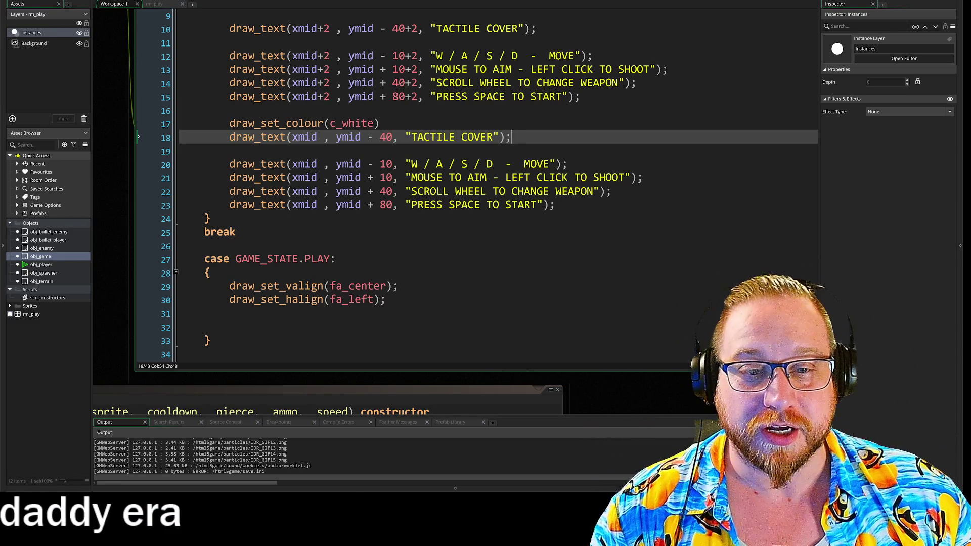
click(210, 218)
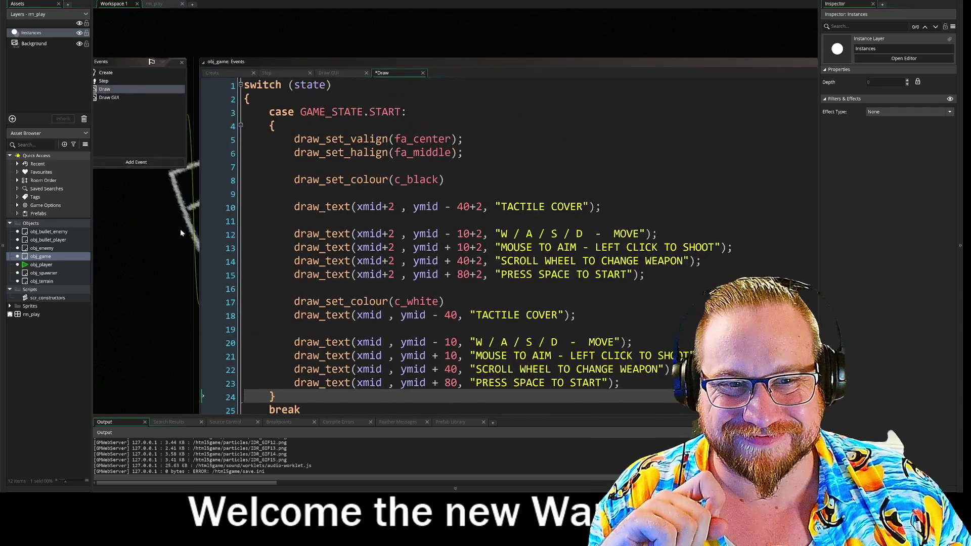
drag(199, 251, 205, 207)
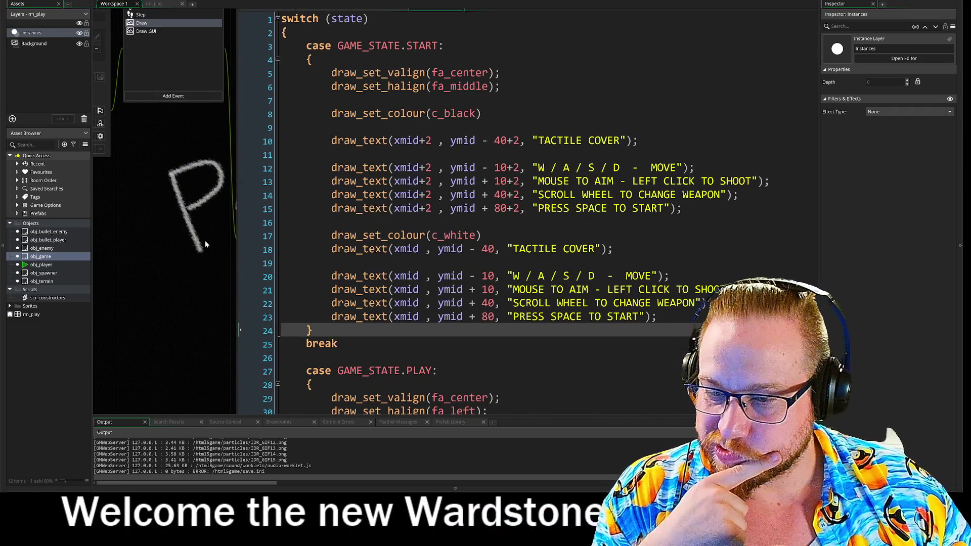
scroll(225, 252, down, 1)
scroll(225, 253, down, 3)
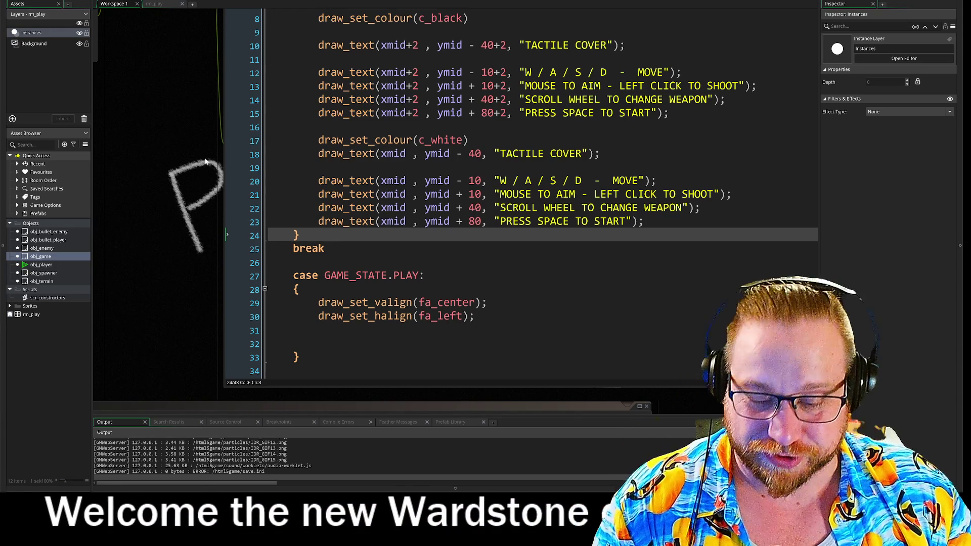
mouse_move(190, 128)
mouse_down()
mouse_move(229, 277)
mouse_move(275, 256)
mouse_up()
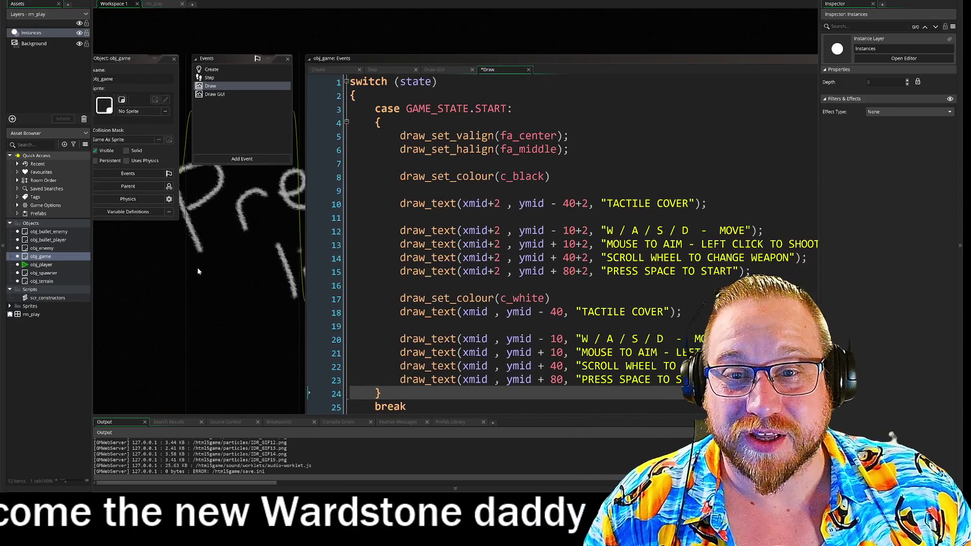
click(41, 265)
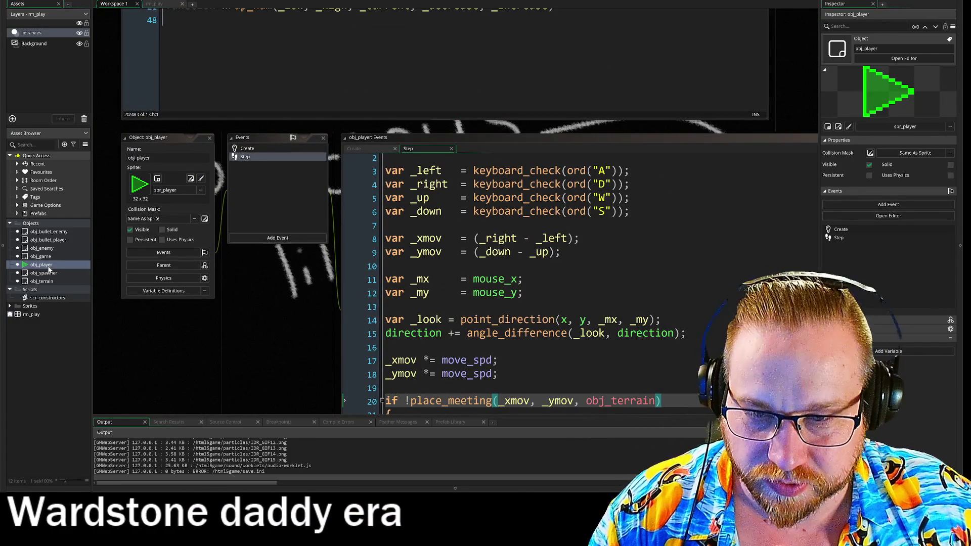
Open obj_game and run the game to check the title screen
double_click(36, 257)
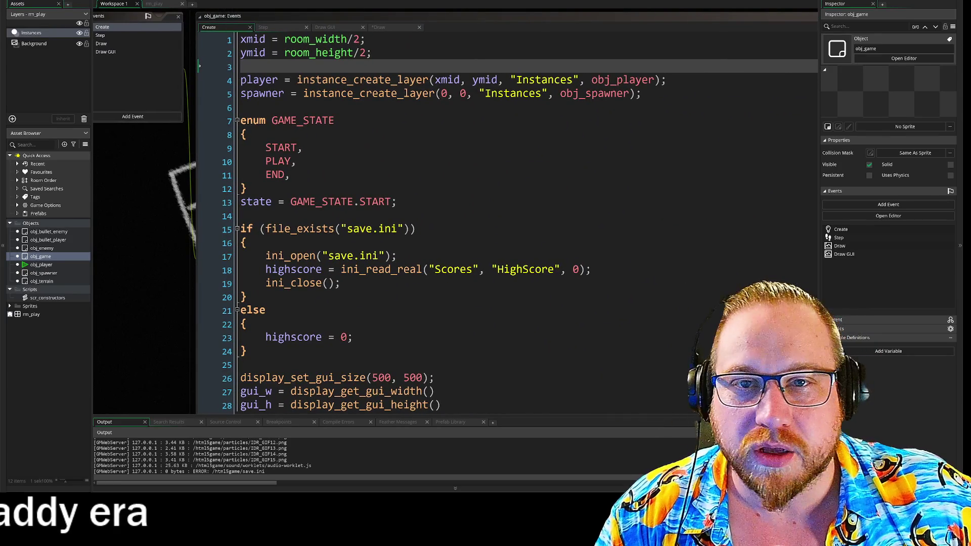
key(F5)
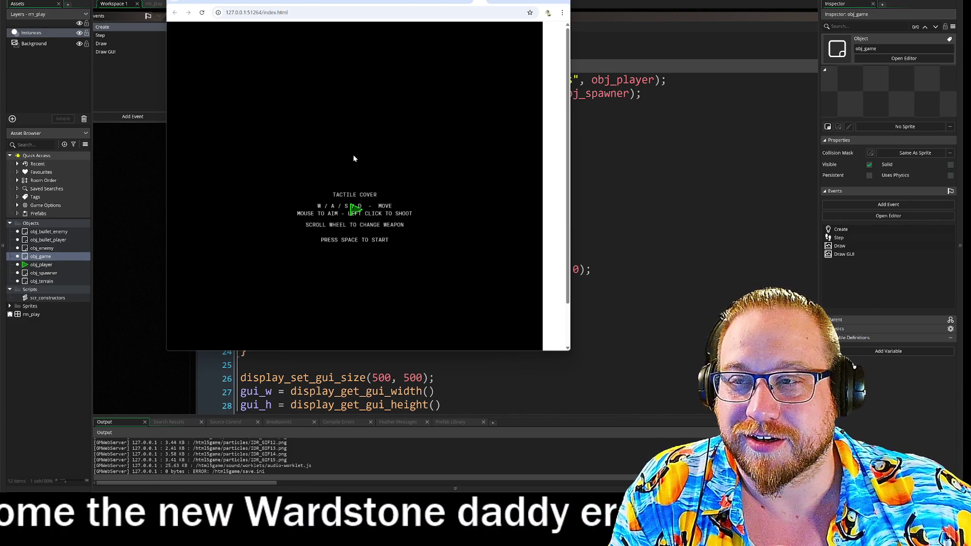
click(481, 2)
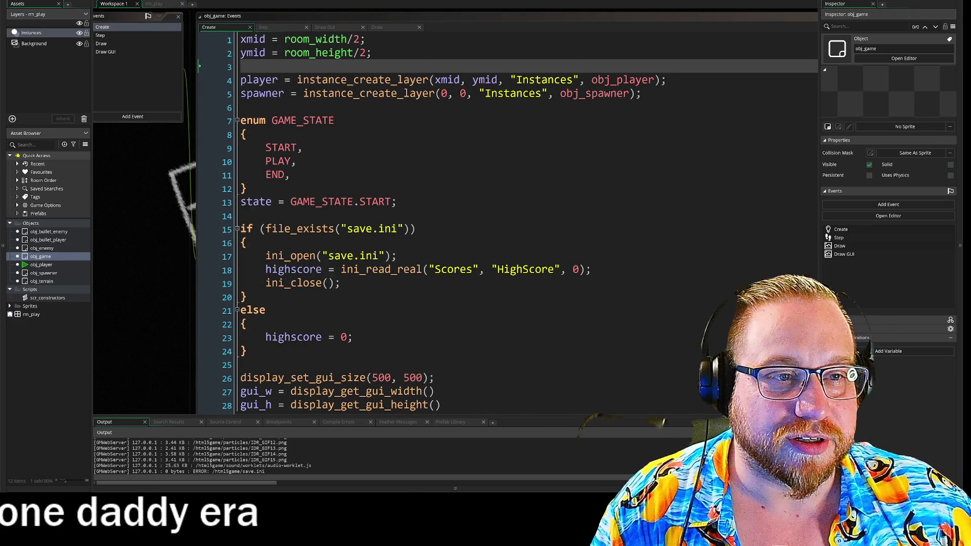
Change the player spawn on Create line 4 to xmid, ymid-100 and rerun the game
click(240, 79)
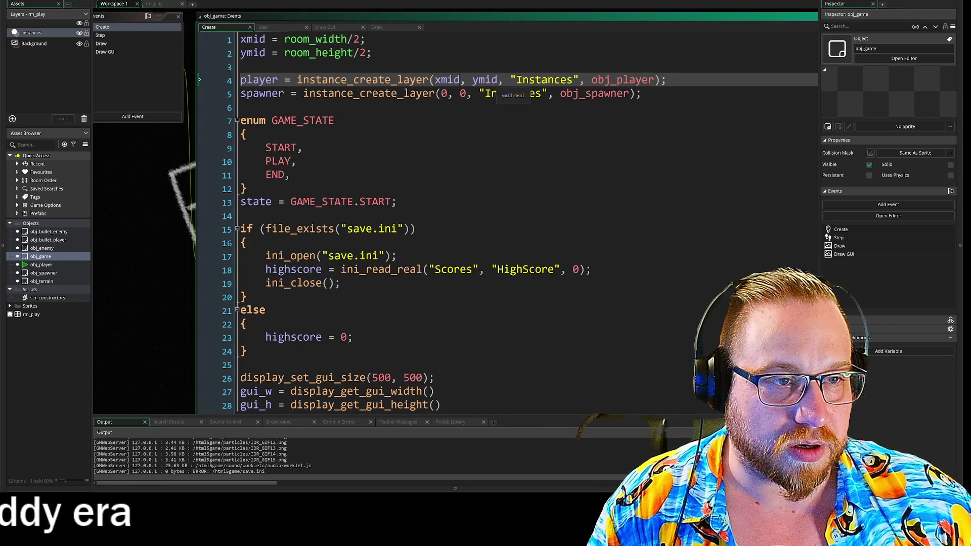
click(498, 79)
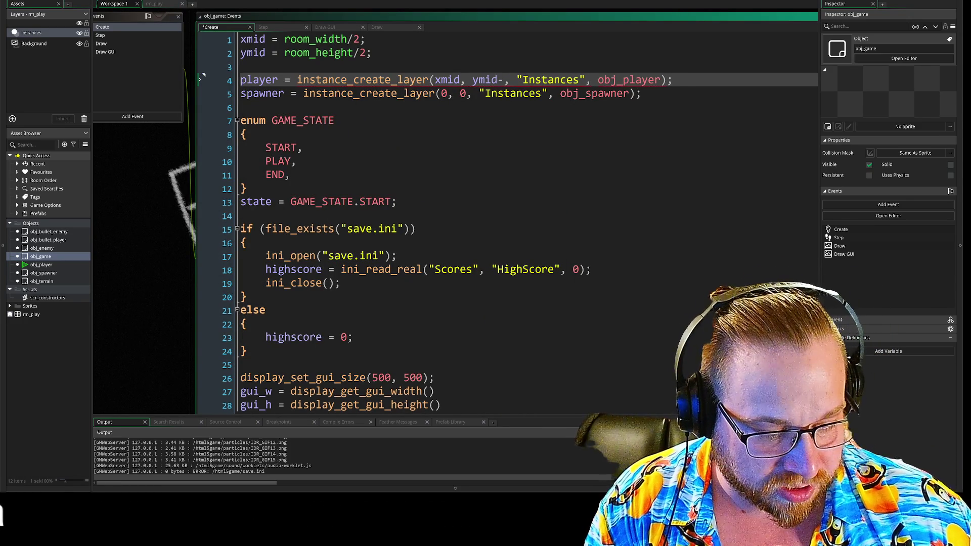
text(100)
click(334, 120)
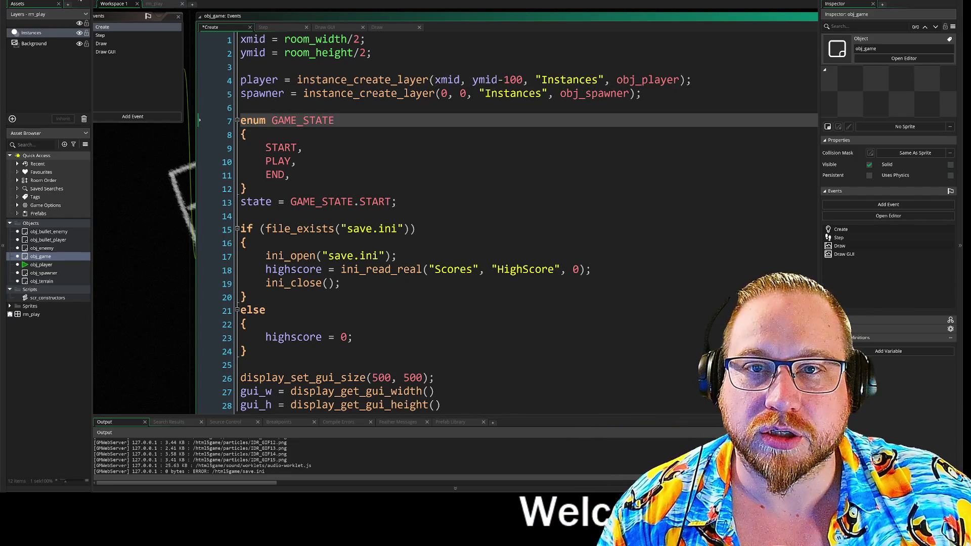
key(F5)
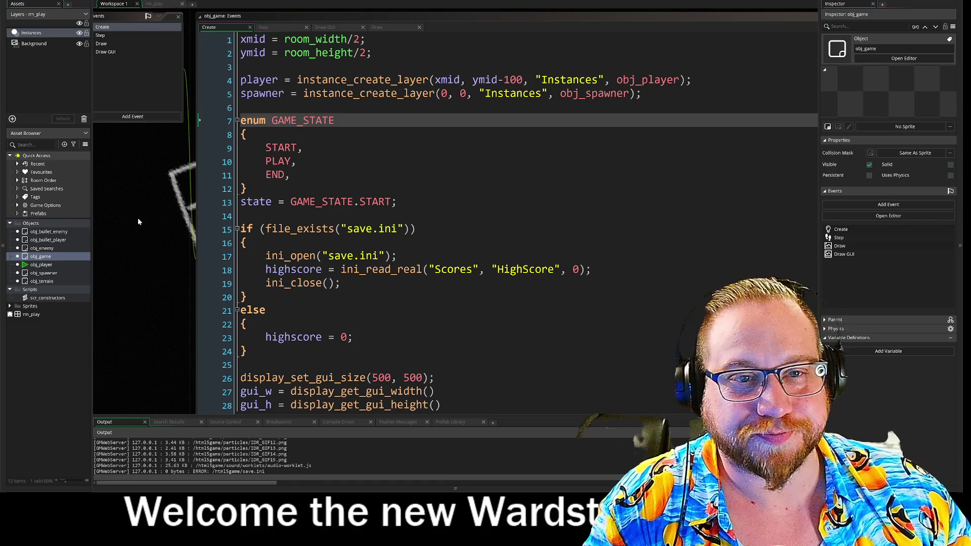
Bring the obj_game editor into view on its Draw event code
click(204, 216)
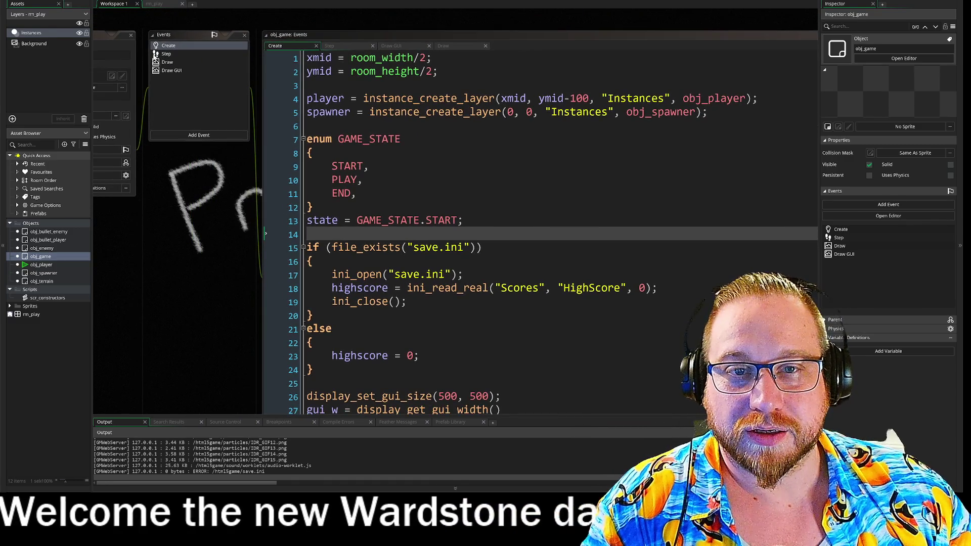
click(167, 62)
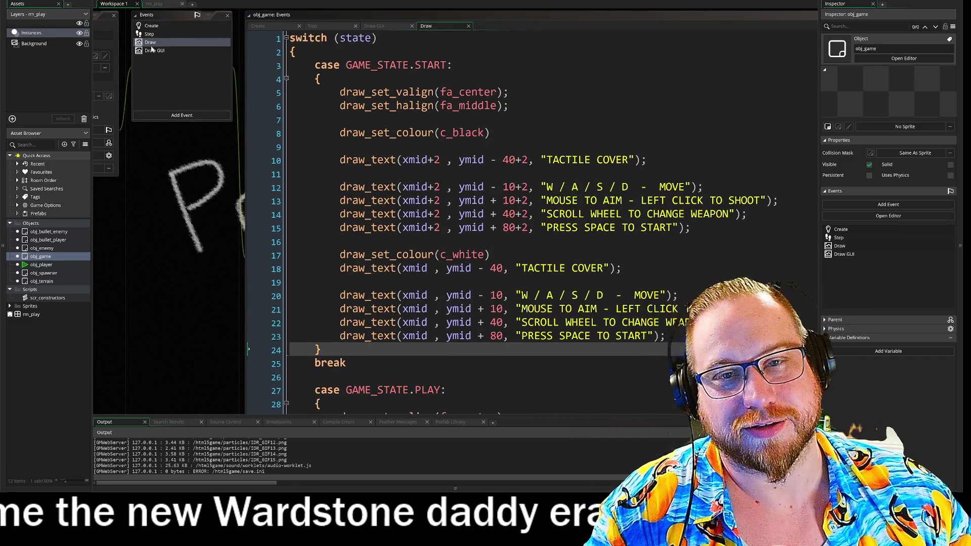
click(154, 50)
click(150, 42)
scroll(118, 209, up, 3)
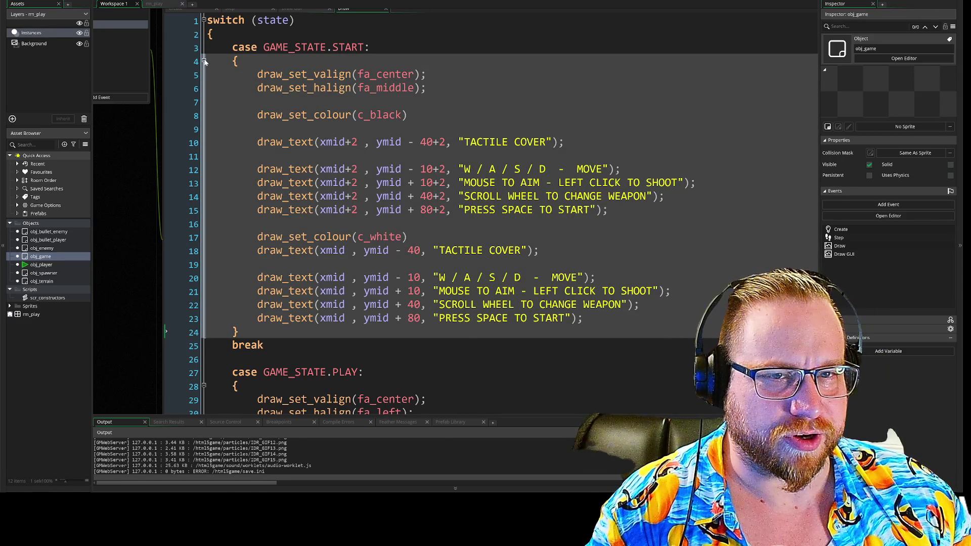
Fold the START case and add an empty line in the PLAY case
click(203, 61)
click(257, 156)
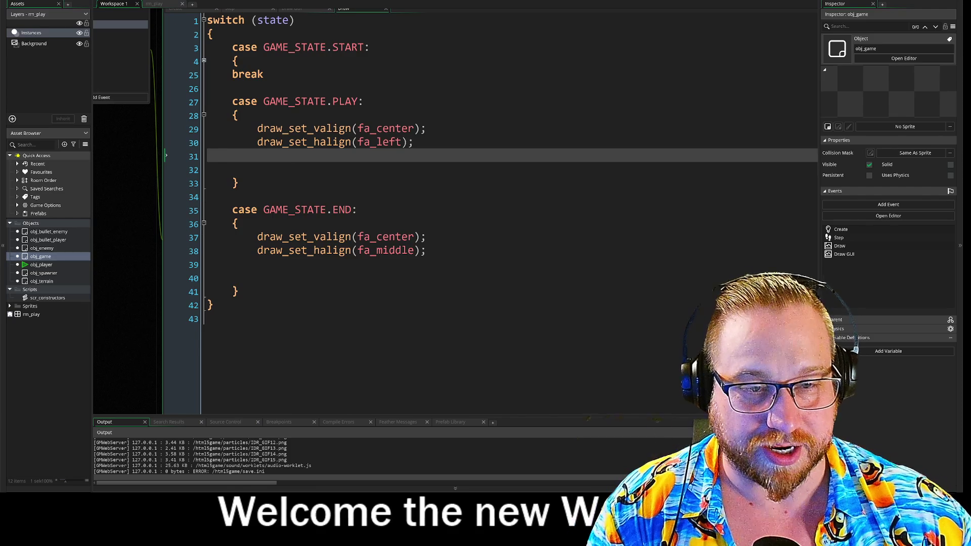
key(Return)
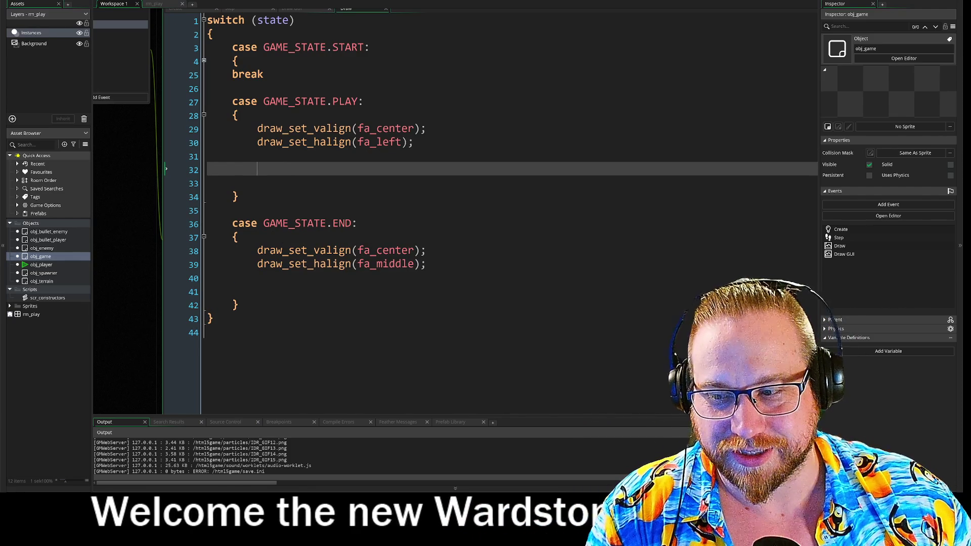
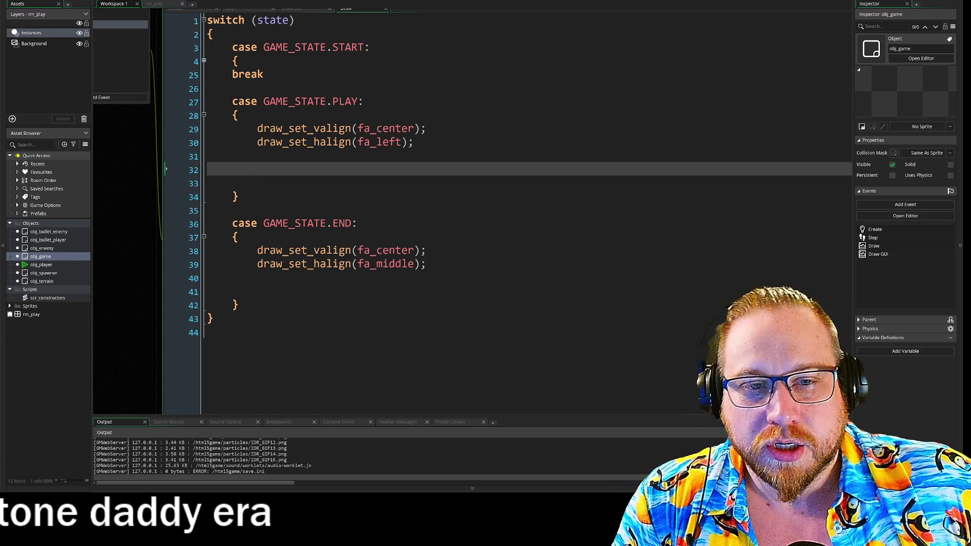
Discard the unfinished 'dr' draw call and delete the empty line 32 in the PLAY case
mouse_move(143, 170)
mouse_down()
mouse_move(304, 224)
mouse_move(305, 190)
mouse_up()
drag(255, 279, 128, 264)
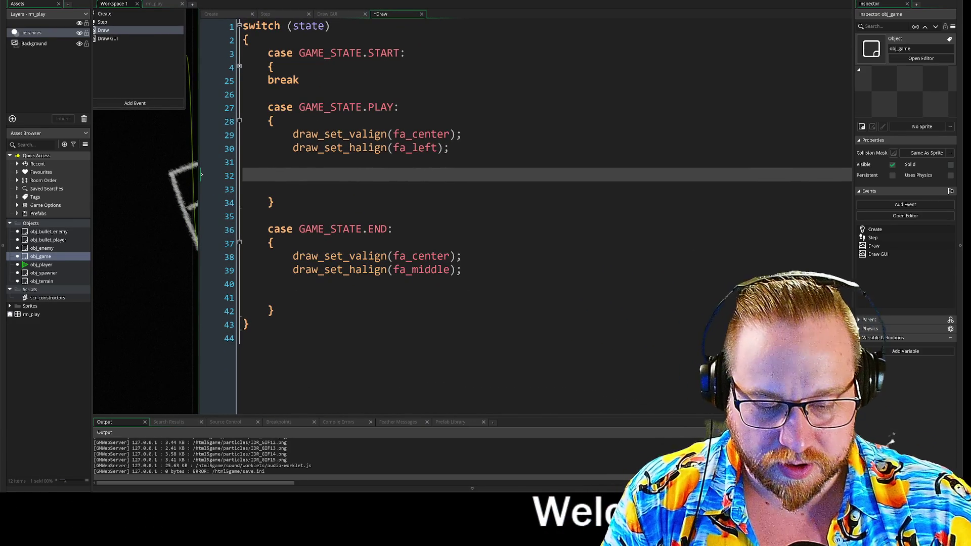
text(draw)
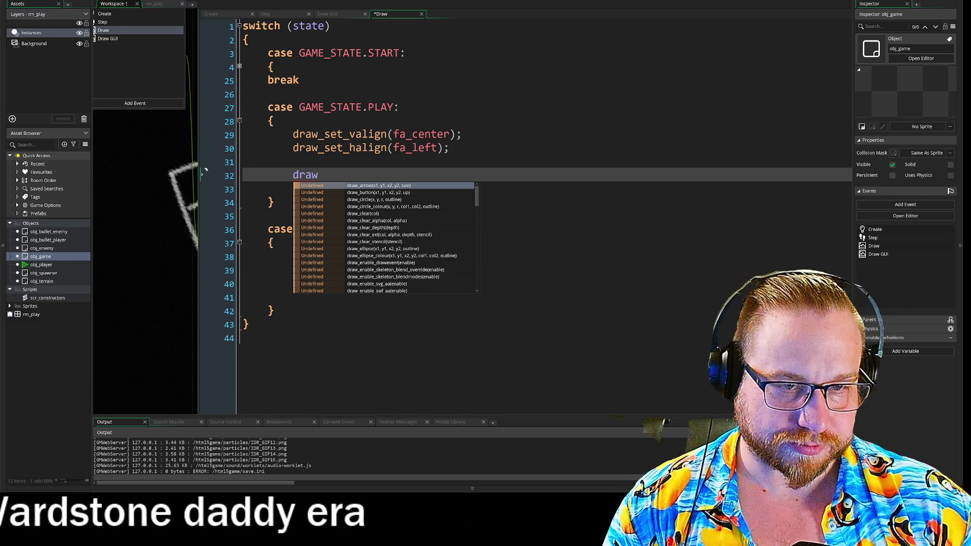
key(BackSpace)
key(BackSpace)
key(BackSpace)
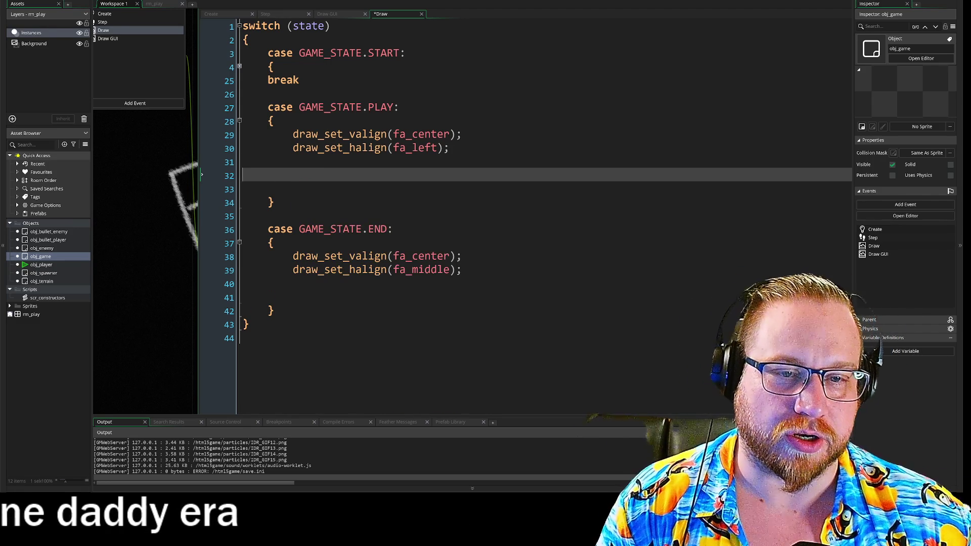
key(BackSpace)
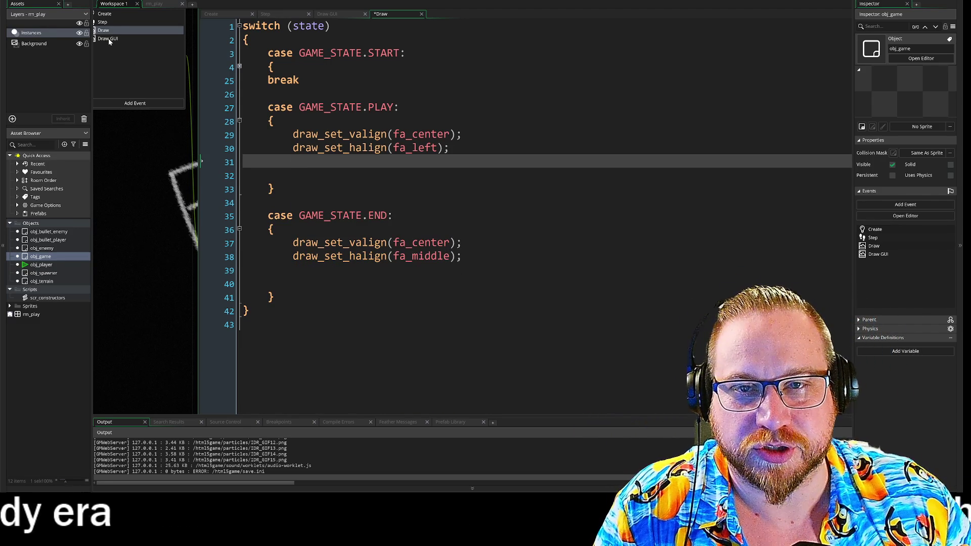
click(109, 42)
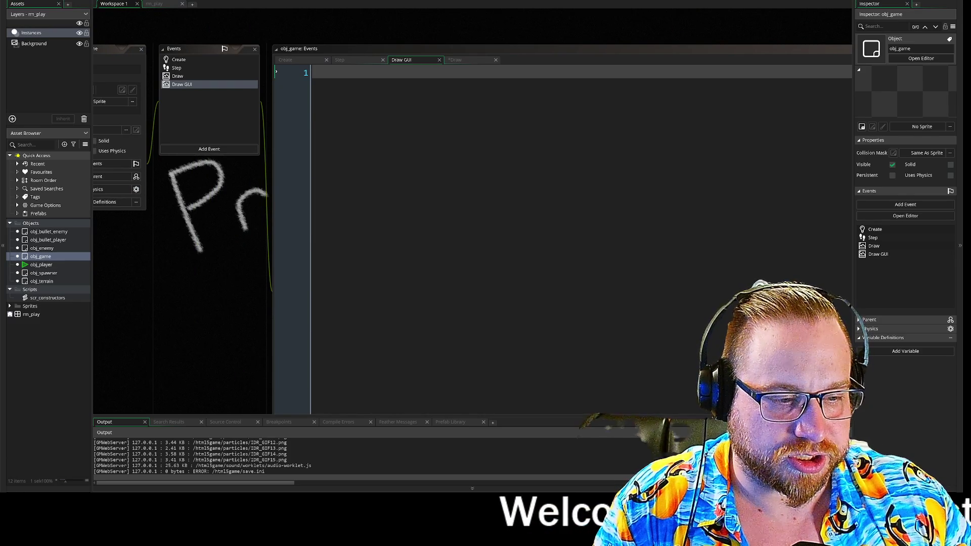
Bring the other project's Draw GUI code into view beside obj_game's empty Draw GUI event
mouse_move(646, 461)
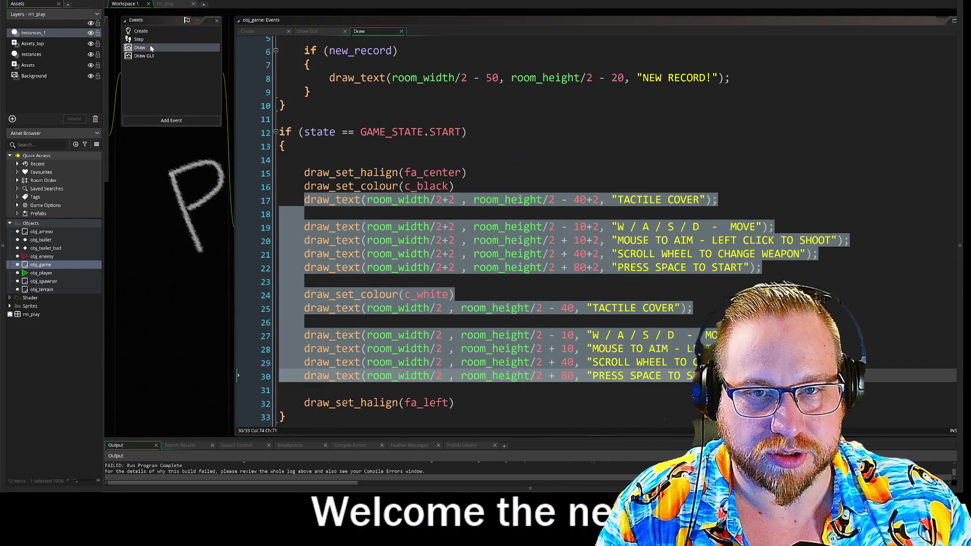
click(145, 56)
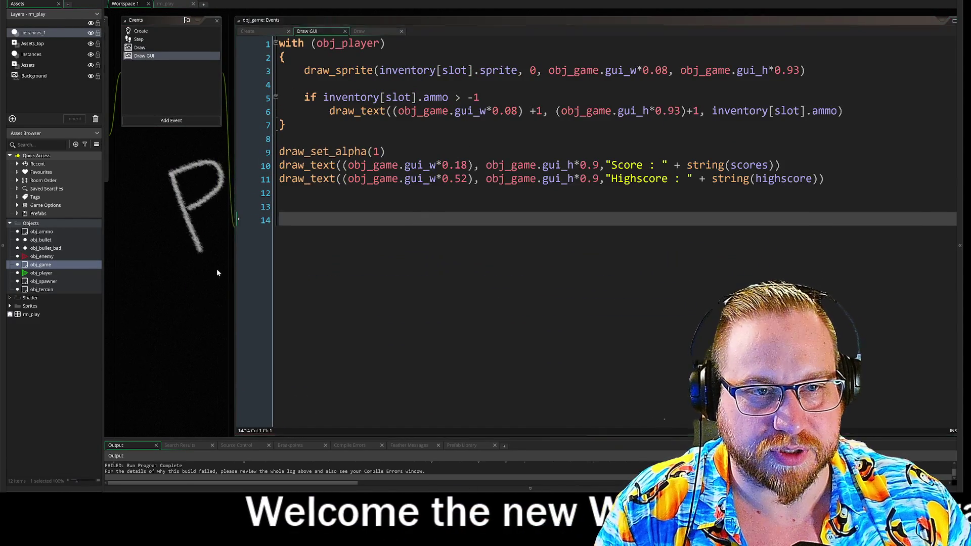
drag(227, 268, 200, 273)
drag(153, 225, 271, 240)
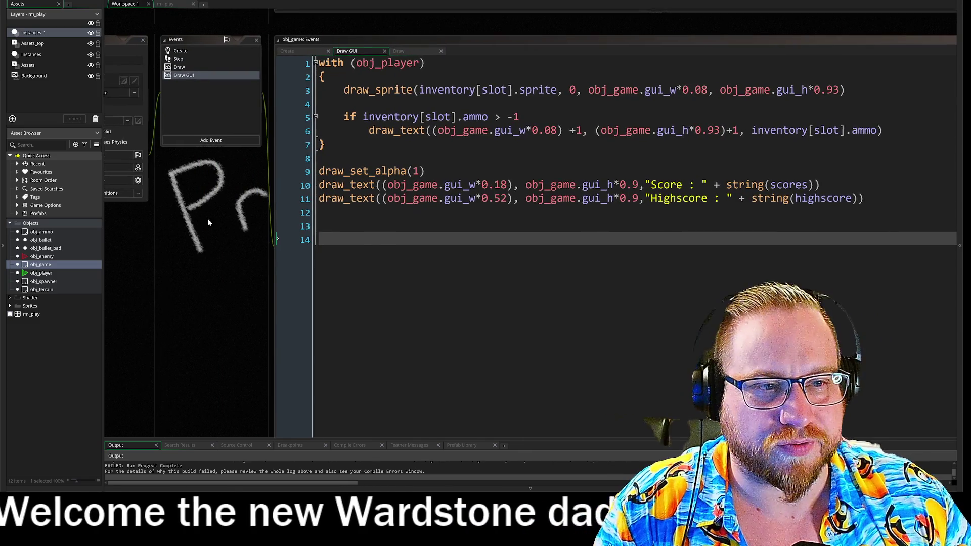
Select and copy lines 1–14 of the other project's Draw GUI code
click(374, 188)
click(287, 283)
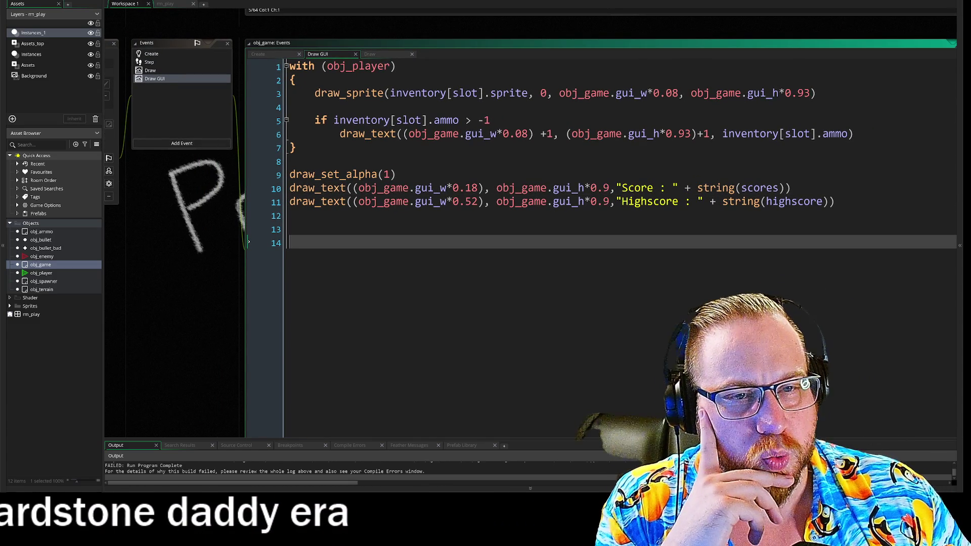
mouse_move(294, 243)
mouse_down()
mouse_move(291, 188)
mouse_move(238, 39)
mouse_up()
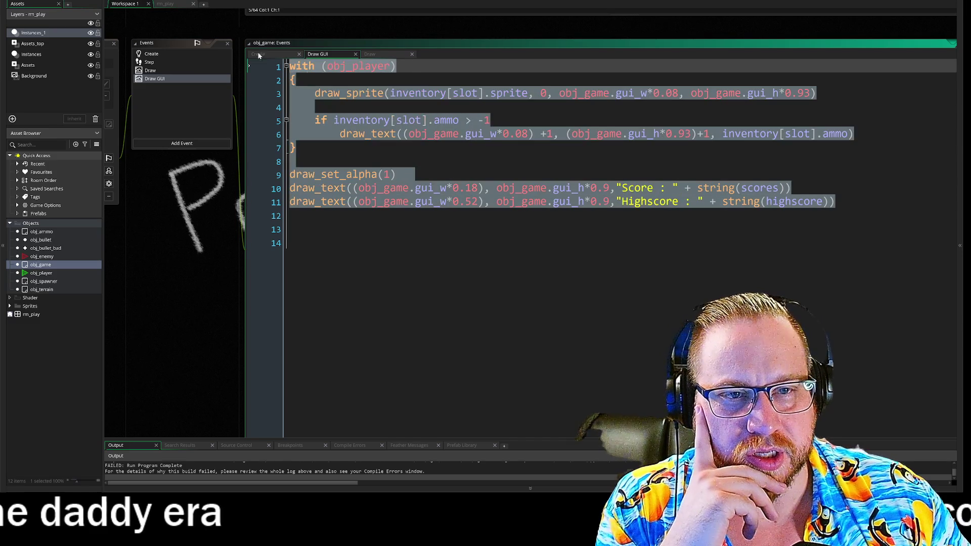
right_click(342, 77)
click(360, 92)
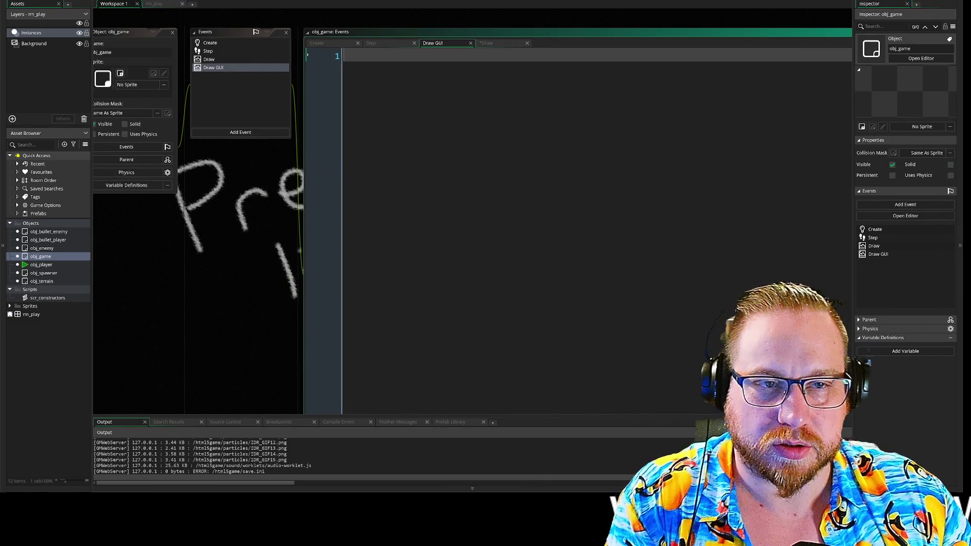
Paste the copied code into obj_game's Draw GUI event and review lines 3 to 11
key(ctrl+v)
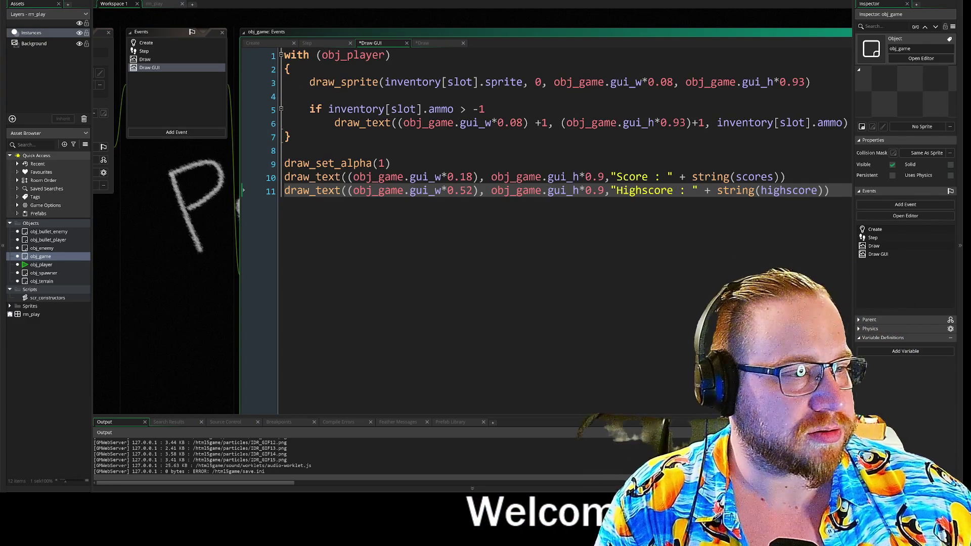
mouse_move(243, 190)
mouse_down()
mouse_move(145, 200)
mouse_move(119, 191)
mouse_up()
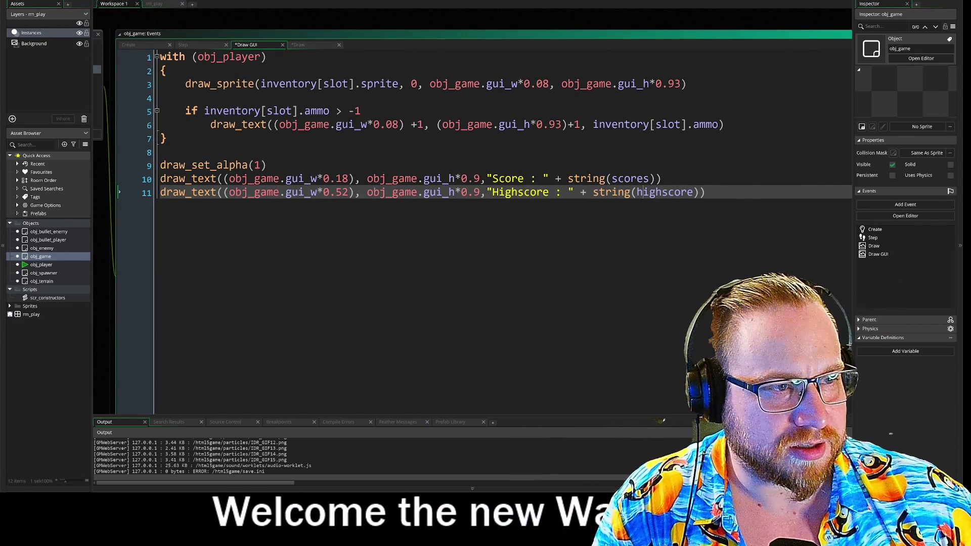
click(119, 84)
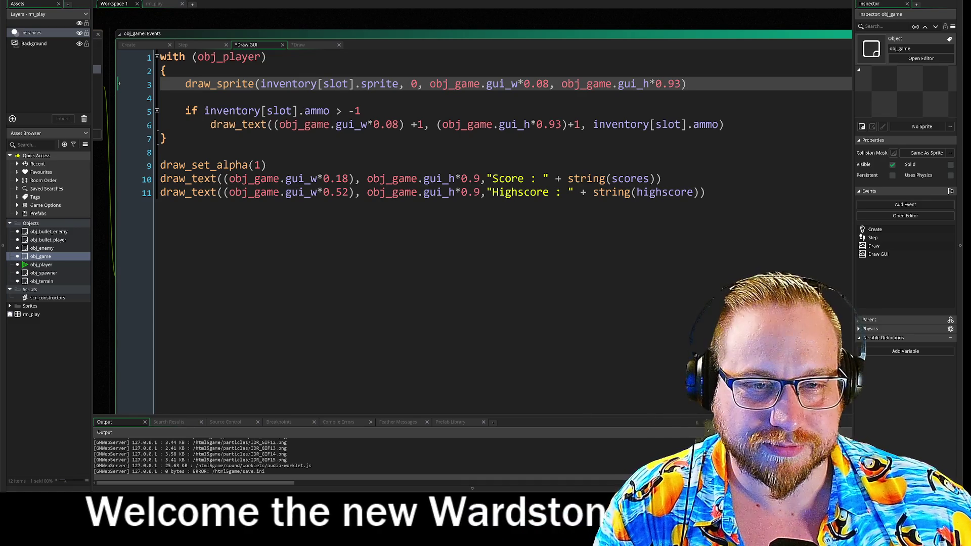
click(570, 192)
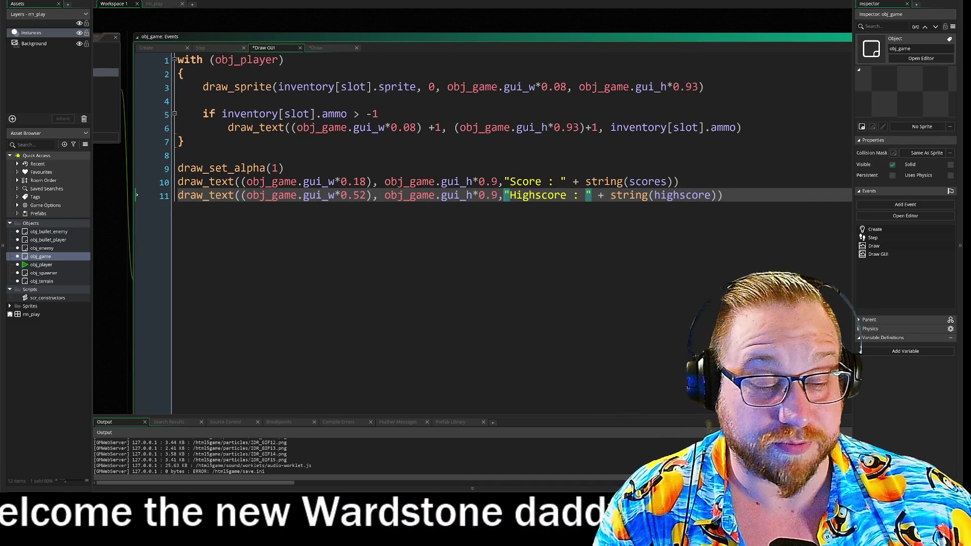
click(454, 189)
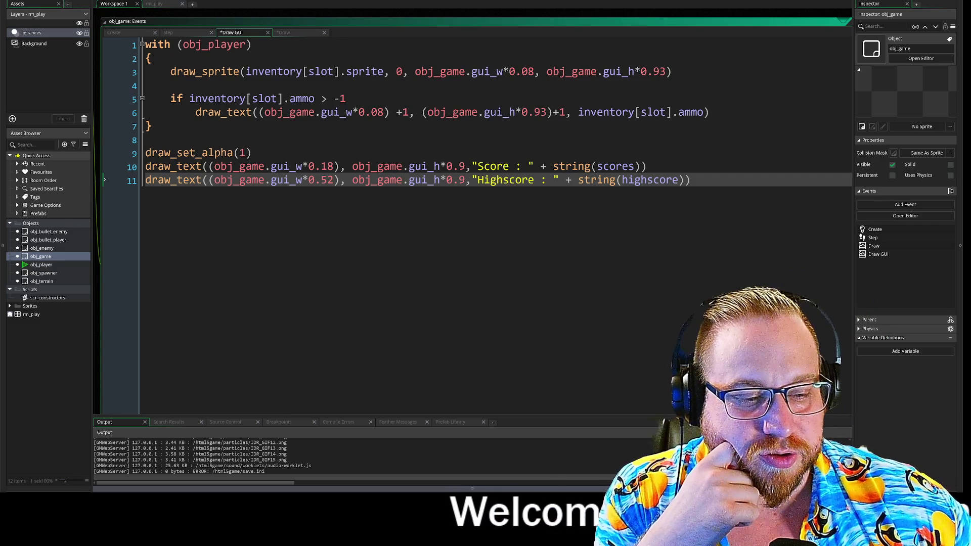
Reposition the obj_game code window over the events list and go to the Highscore line 11
mouse_move(524, 543)
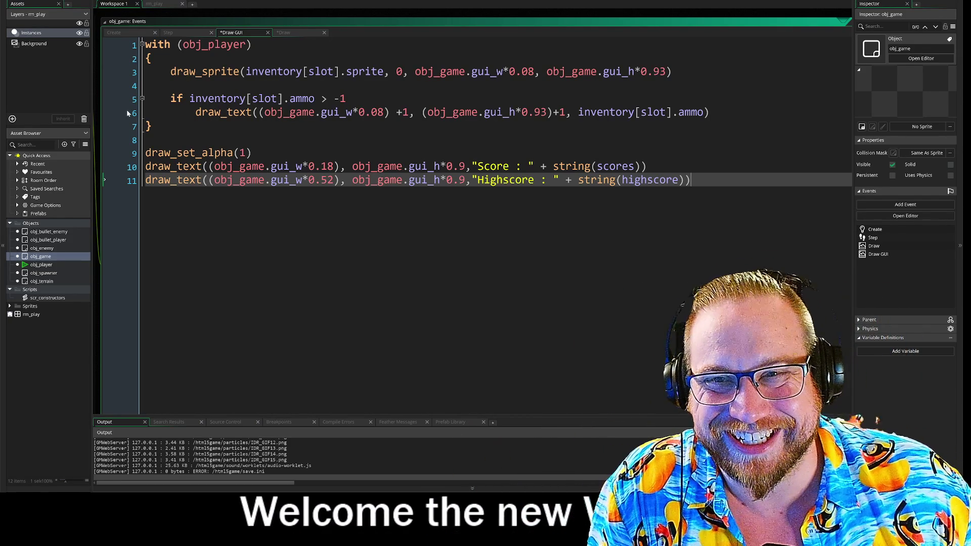
drag(129, 114, 180, 111)
click(296, 177)
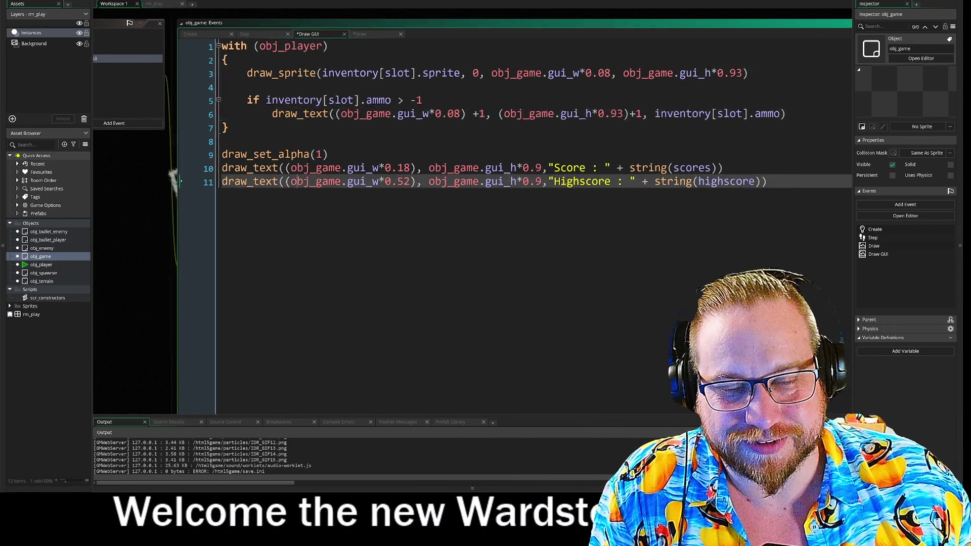
click(375, 176)
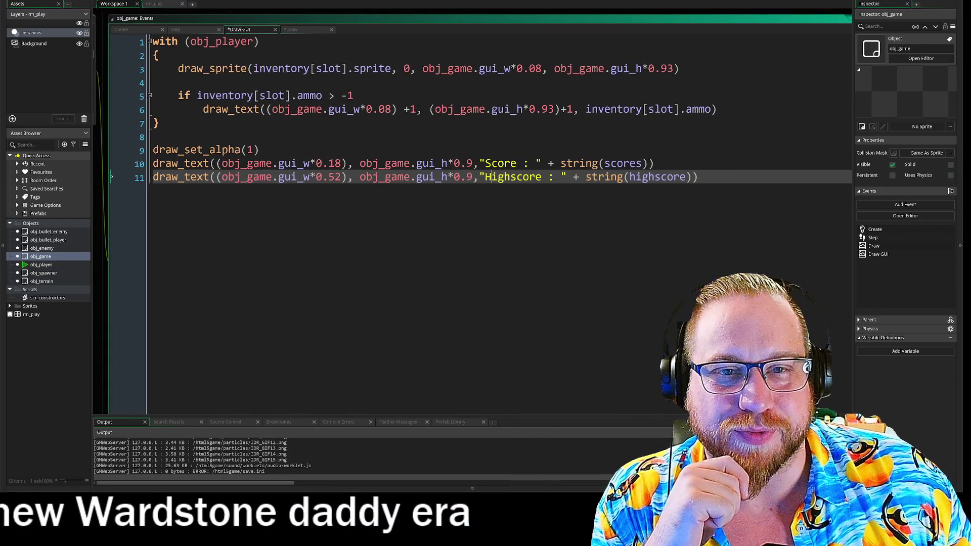
click(444, 68)
click(563, 177)
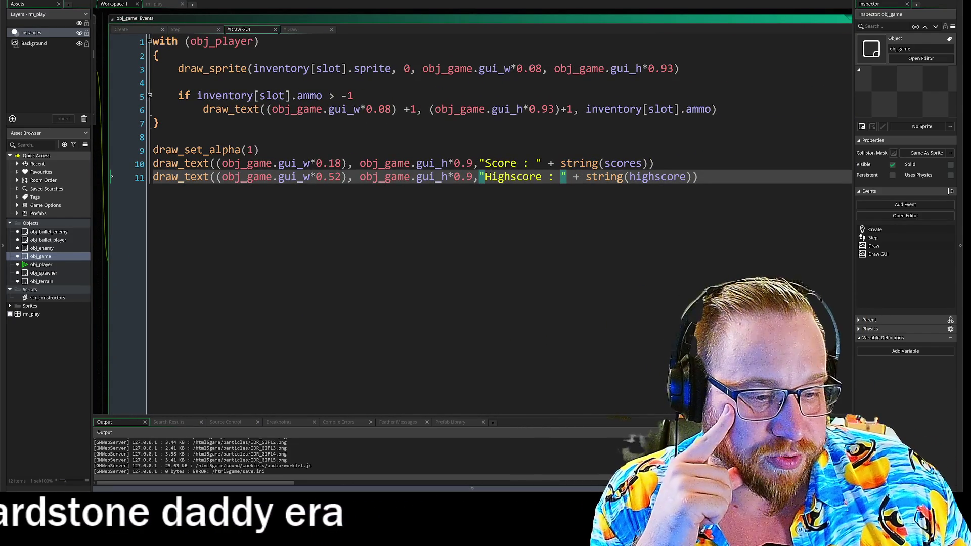
mouse_move(581, 475)
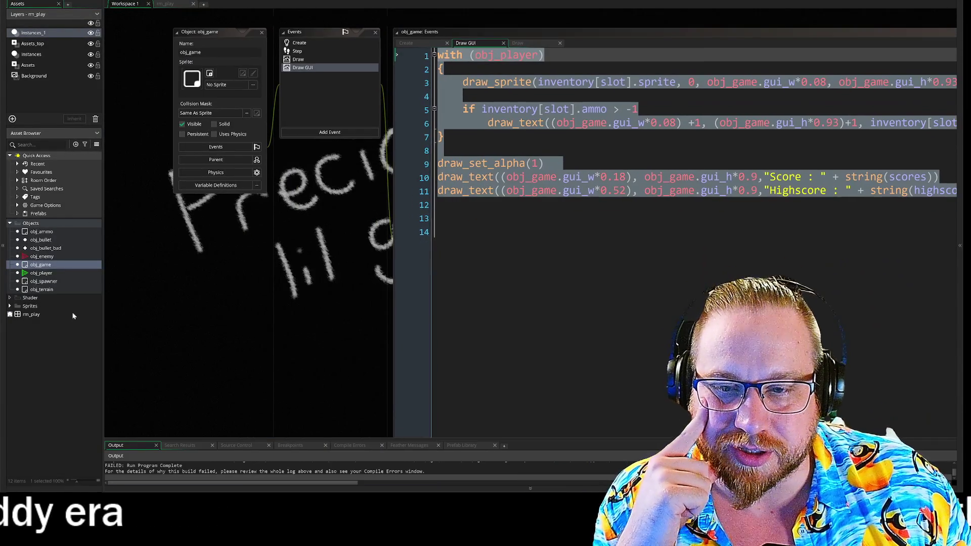
Open obj_player and look over its Step and Create event code
double_click(40, 273)
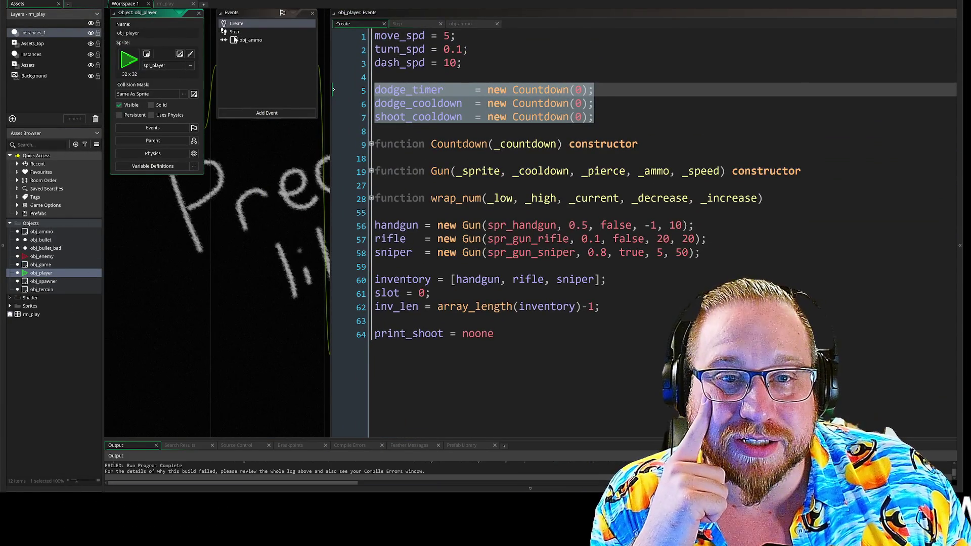
click(234, 31)
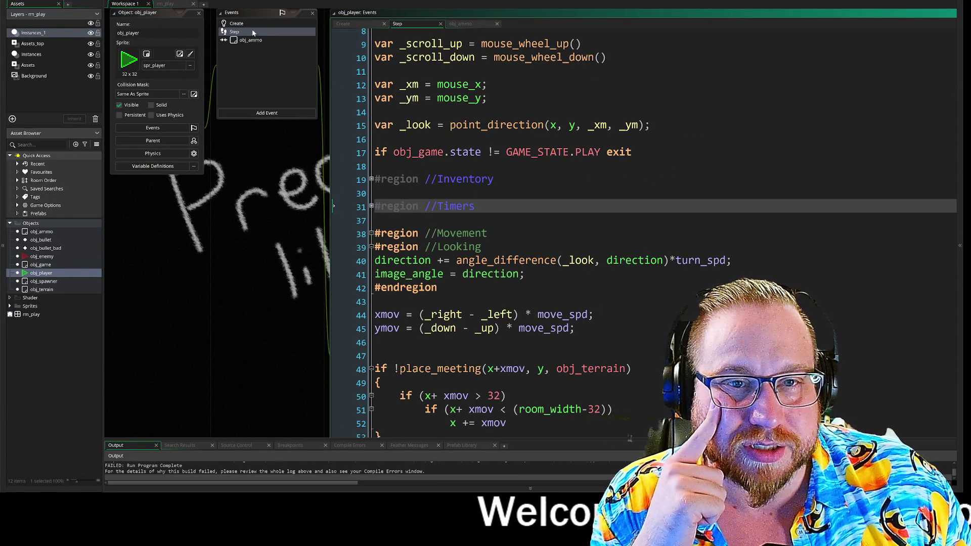
click(236, 23)
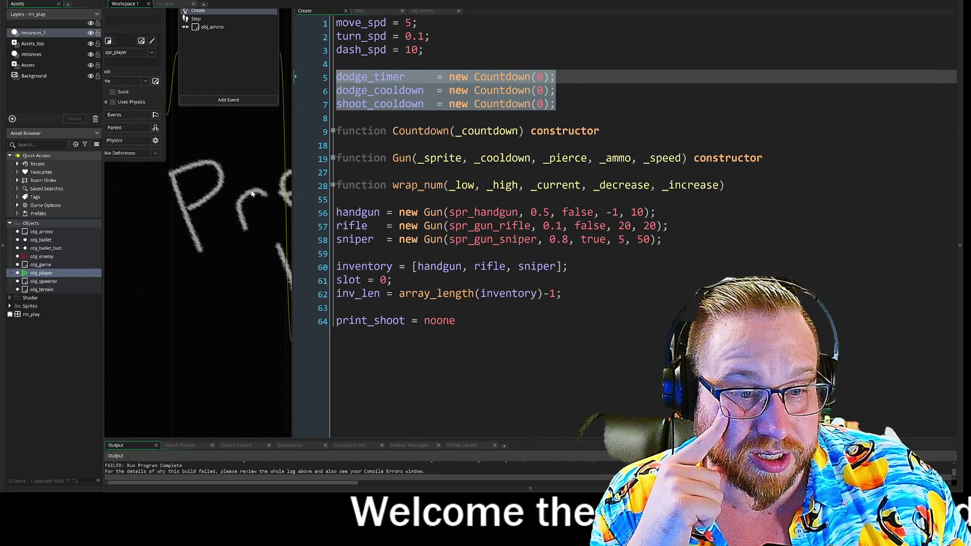
Select the inventory, slot and inv_len lines, then deselect them and scroll to obj_game's Draw GUI
mouse_move(337, 266)
mouse_down()
mouse_move(567, 280)
mouse_move(561, 293)
mouse_up()
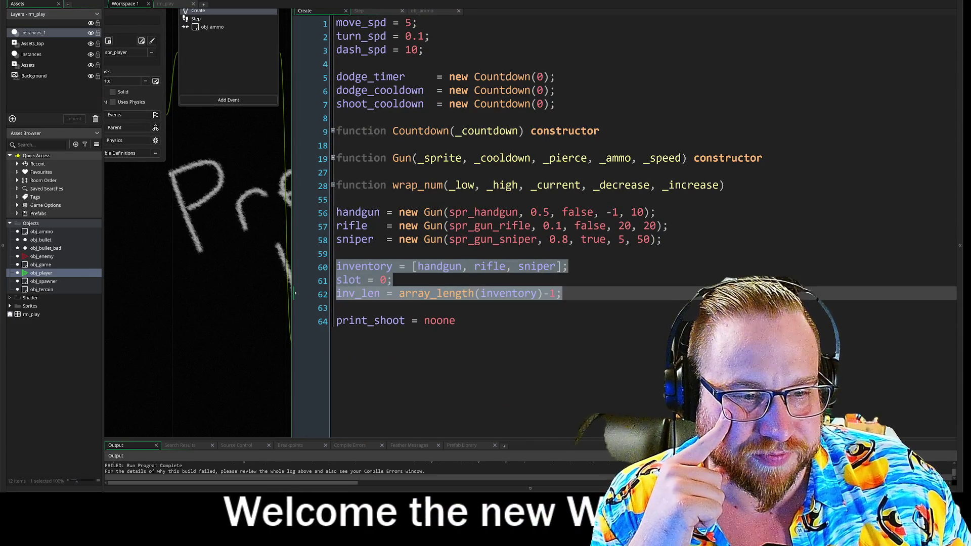
right_click(447, 269)
click(479, 274)
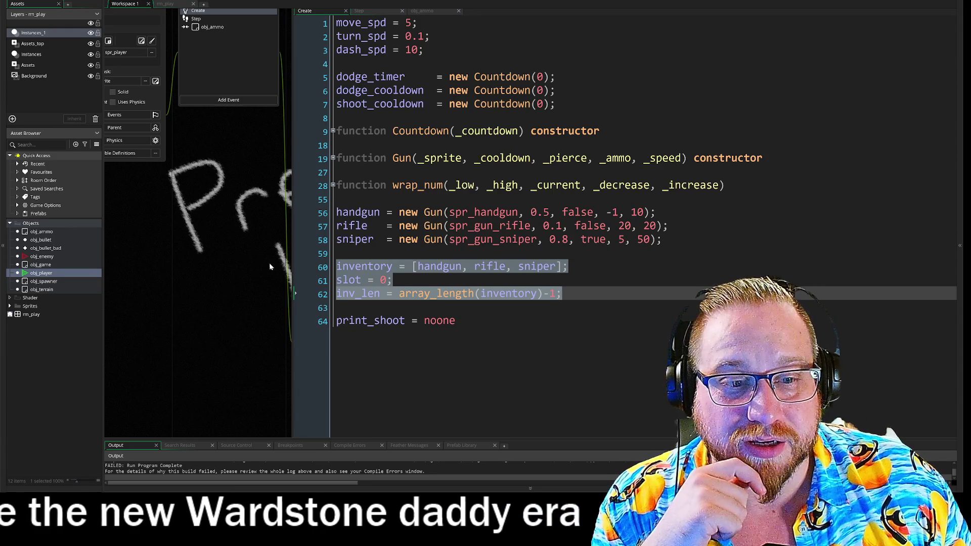
click(337, 321)
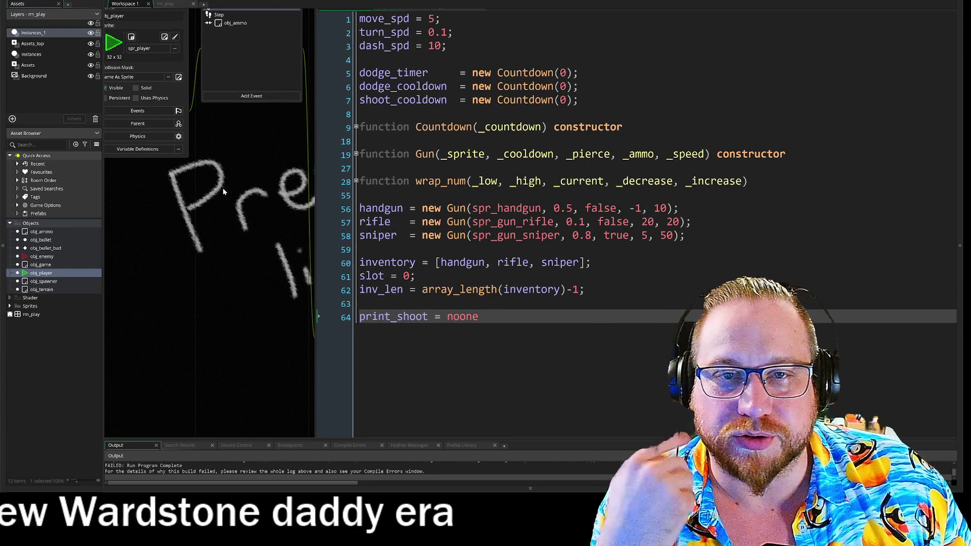
scroll(262, 348, down, 5)
scroll(274, 339, down, 5)
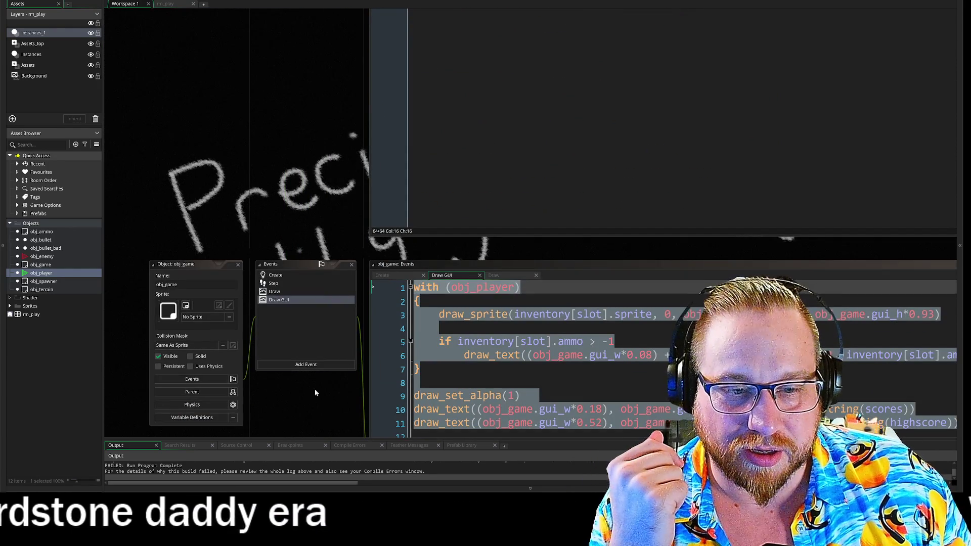
Add two blank lines after the Highscore draw call on line 11
scroll(296, 307, down, 3)
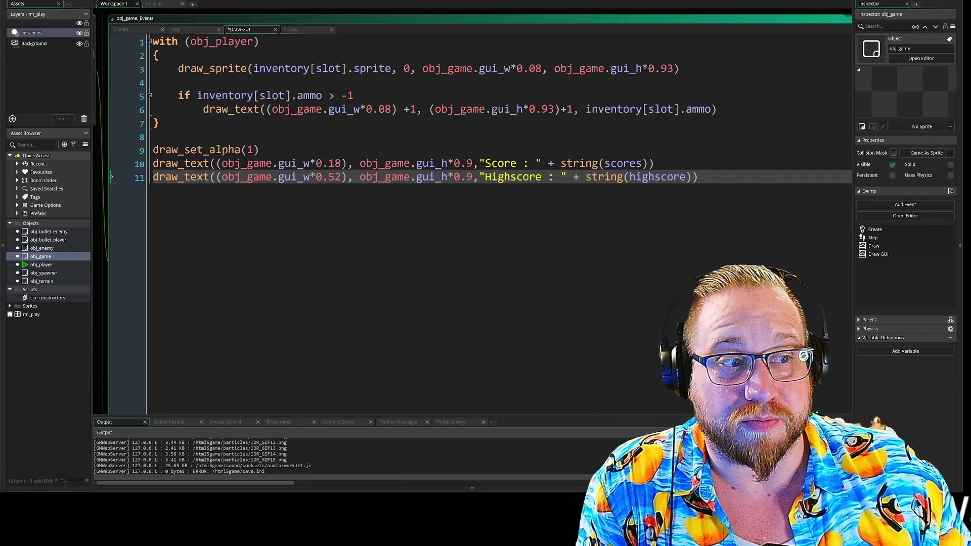
key(Return)
key(Return)
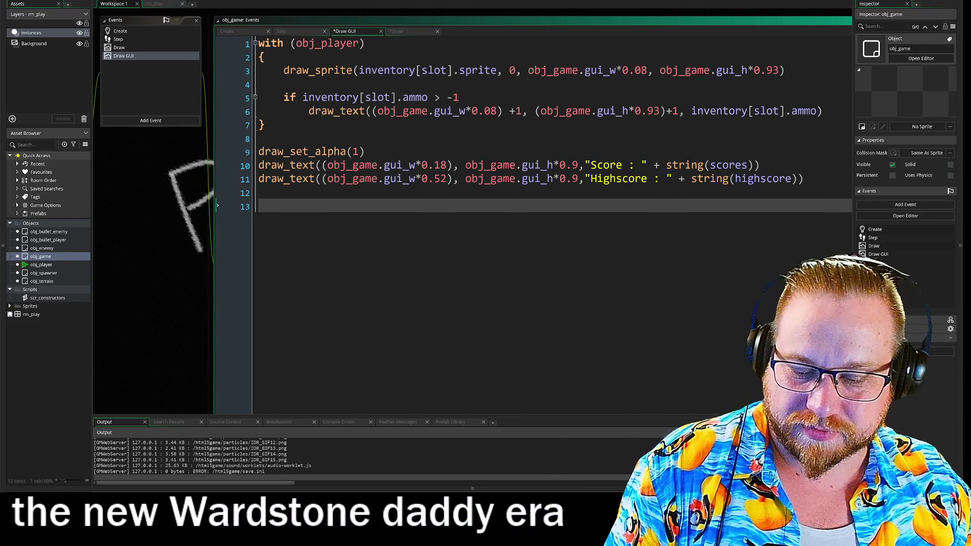
mouse_move(154, 181)
mouse_down()
mouse_move(235, 186)
mouse_move(169, 187)
mouse_up()
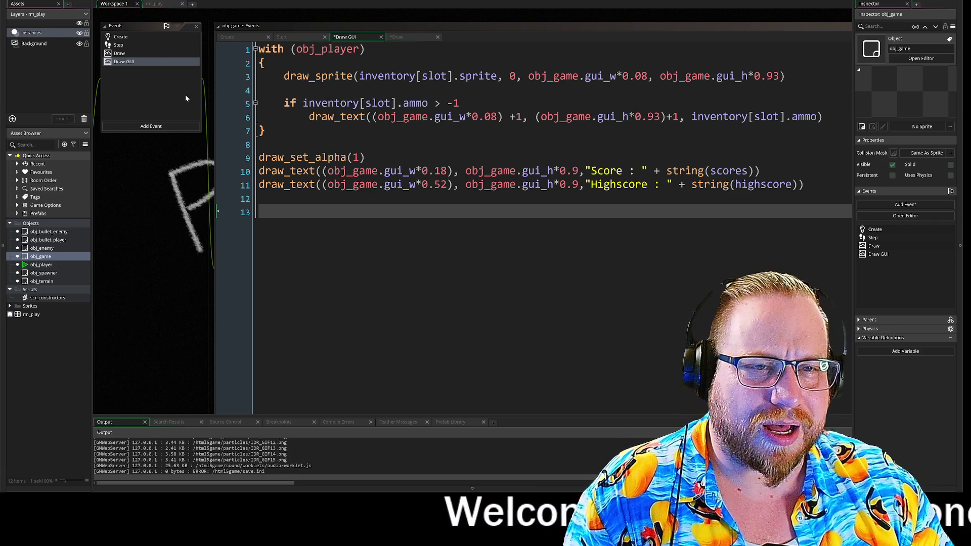
mouse_move(102, 217)
mouse_down()
mouse_move(201, 256)
mouse_move(144, 244)
mouse_up()
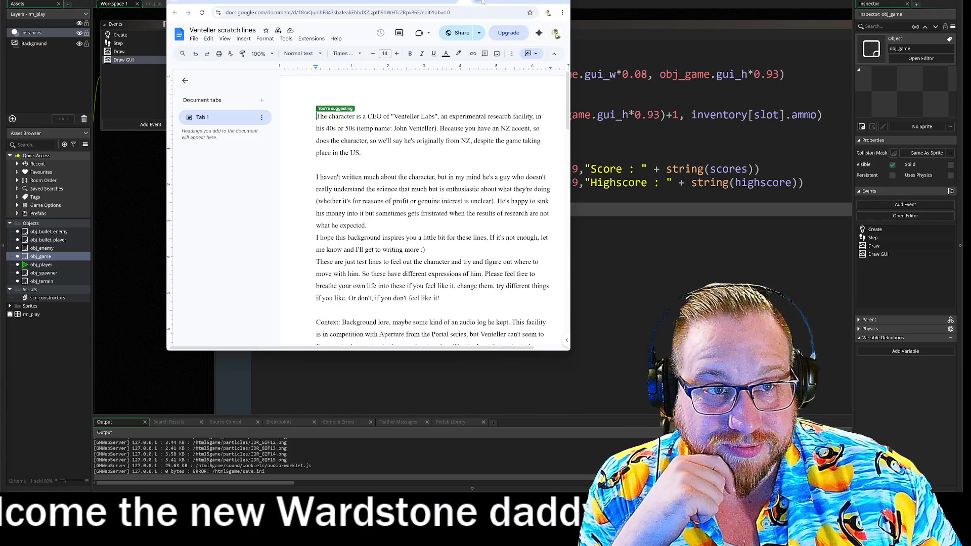
key(ctrl+w)
key(ctrl+w)
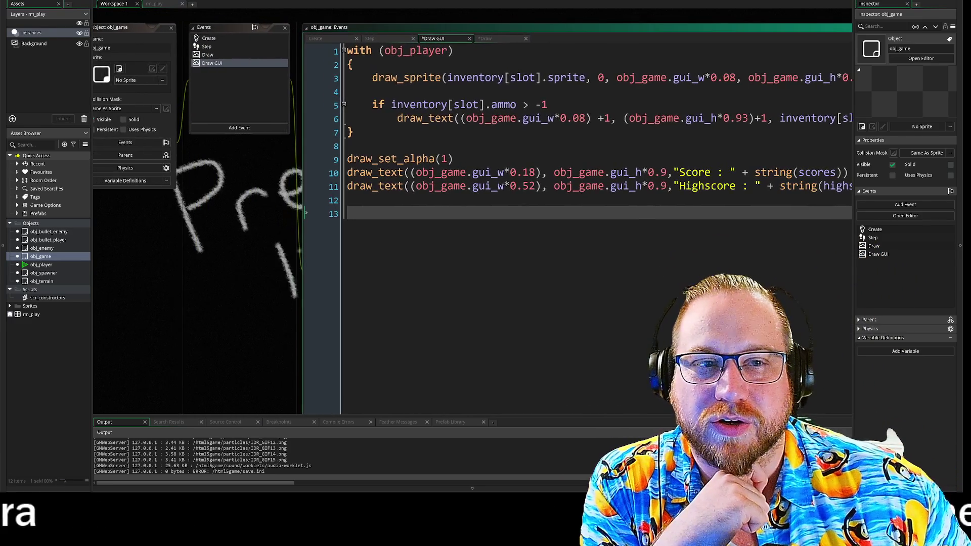
key(Up)
key(Up)
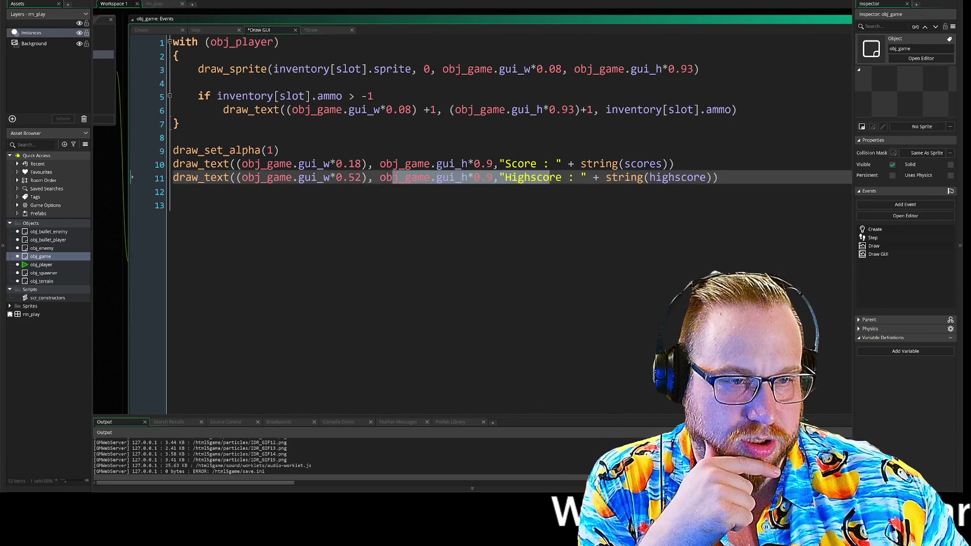
key(Down)
key(Down)
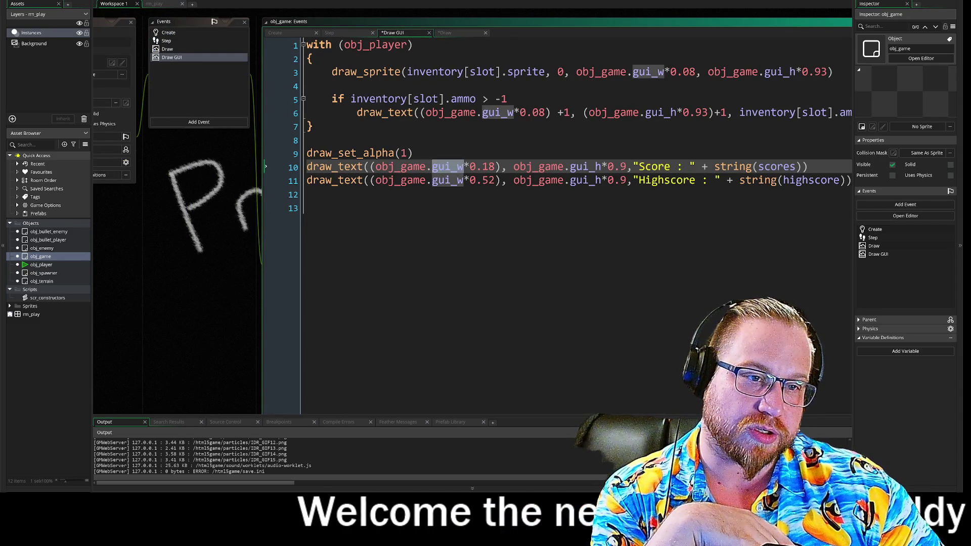
click(168, 33)
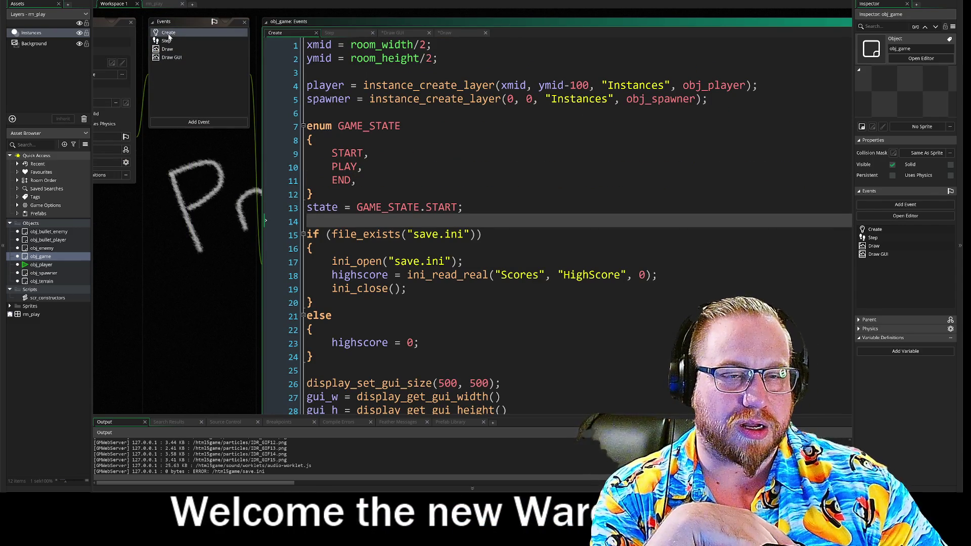
scroll(169, 37, down, 2)
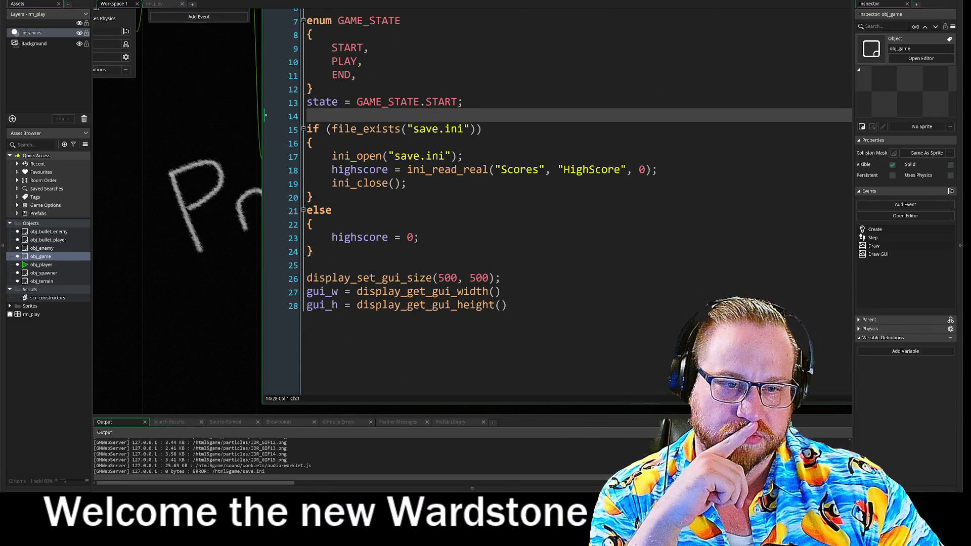
scroll(220, 145, up, 4)
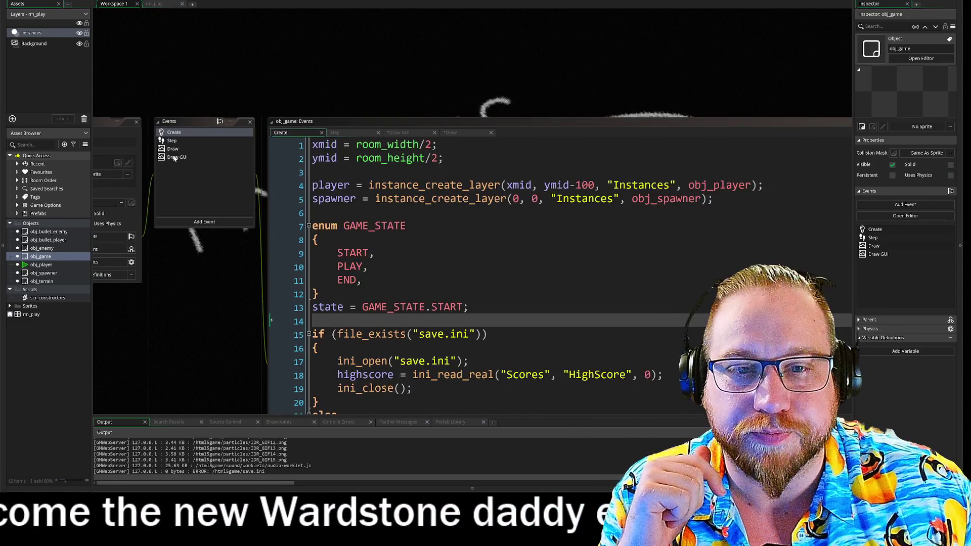
click(177, 156)
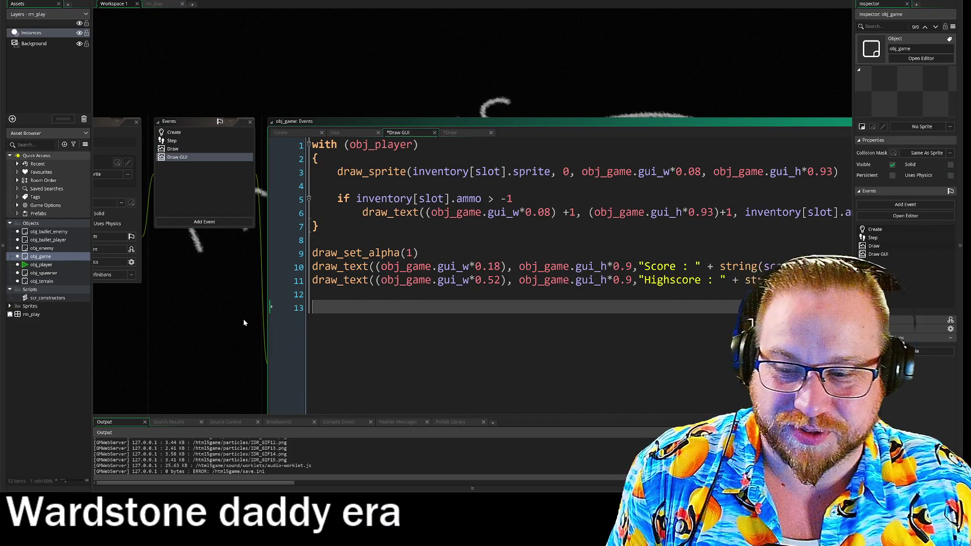
drag(240, 319, 80, 259)
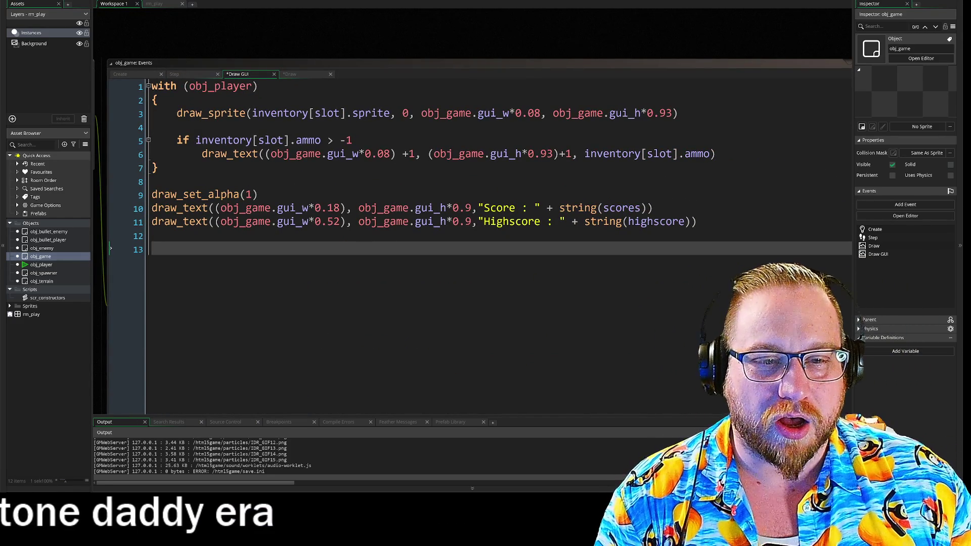
click(272, 222)
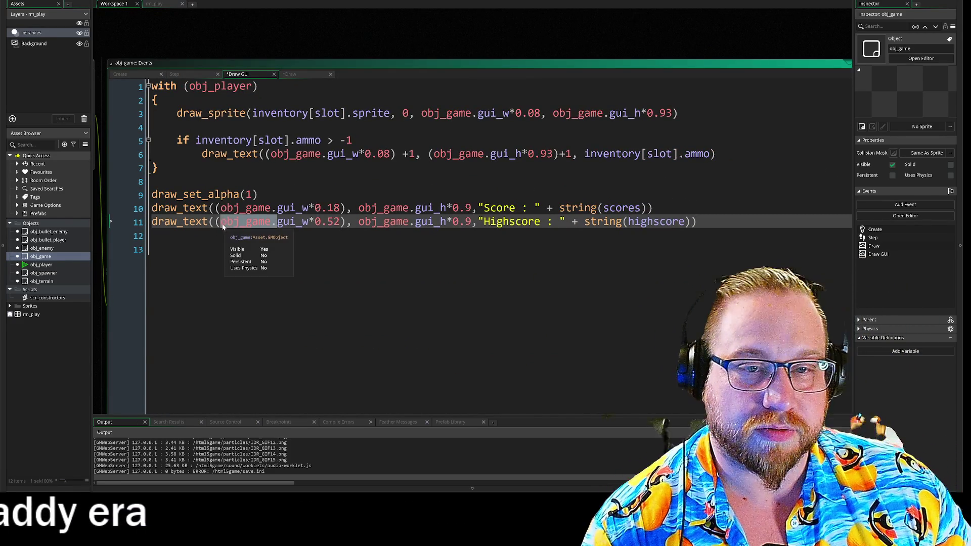
drag(257, 86, 91, 84)
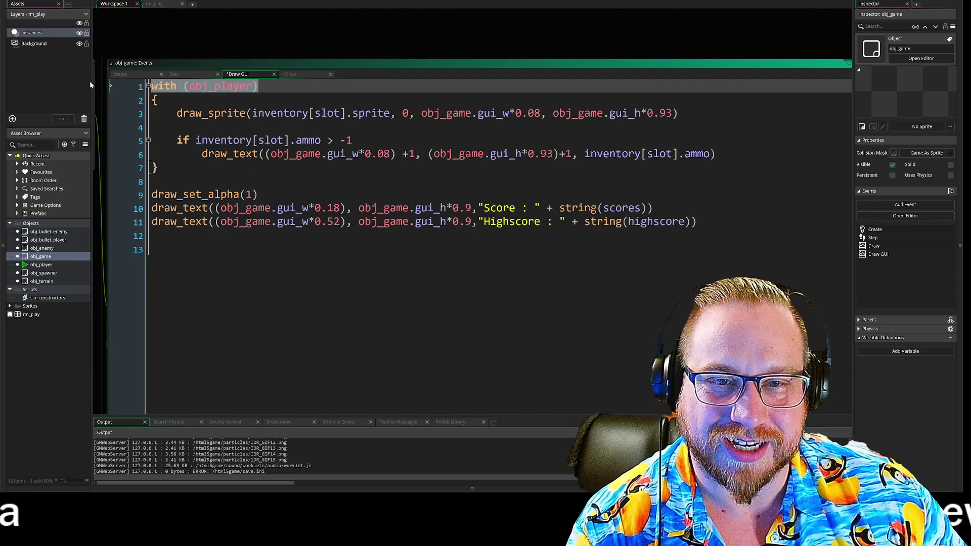
Remove the with (obj_player) line, its opening brace and the closing brace on line 6
key(Delete)
key(Delete)
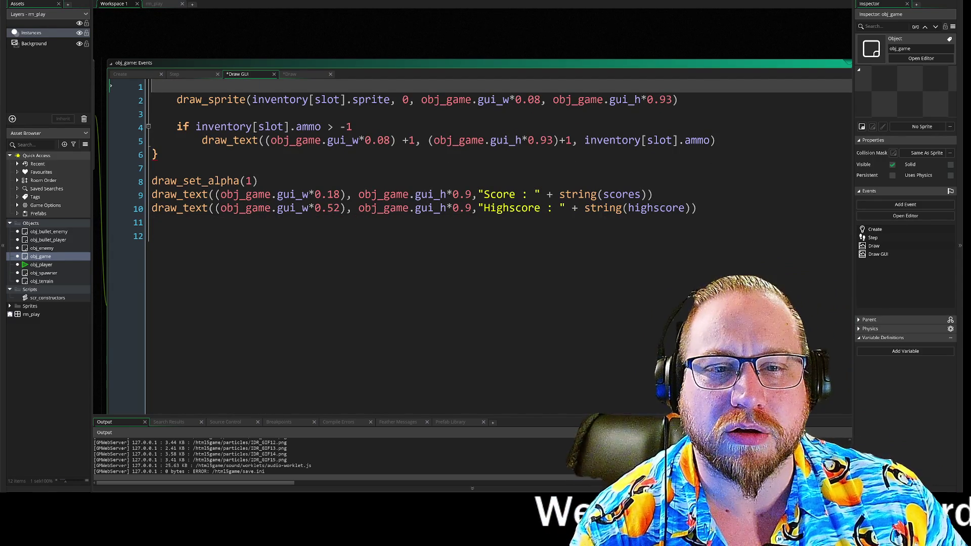
click(111, 153)
key(Delete)
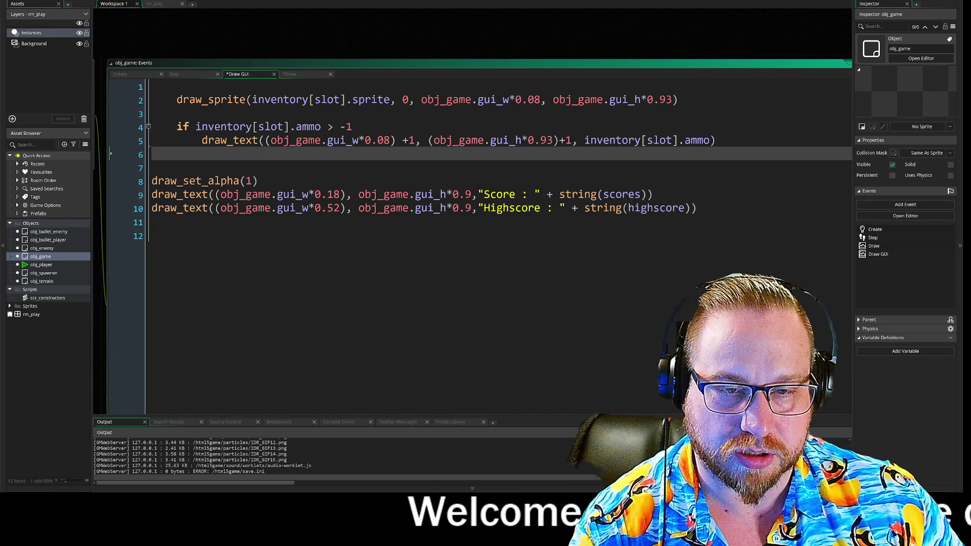
Strip the obj_game. prefixes before gui_w and gui_h on the Score and Highscore lines
drag(221, 196, 313, 201)
mouse_move(105, 198)
mouse_down()
mouse_move(334, 238)
mouse_move(204, 175)
mouse_move(170, 174)
mouse_up()
key(Up)
key(Up)
key(Up)
key(ctrl+shift+Right)
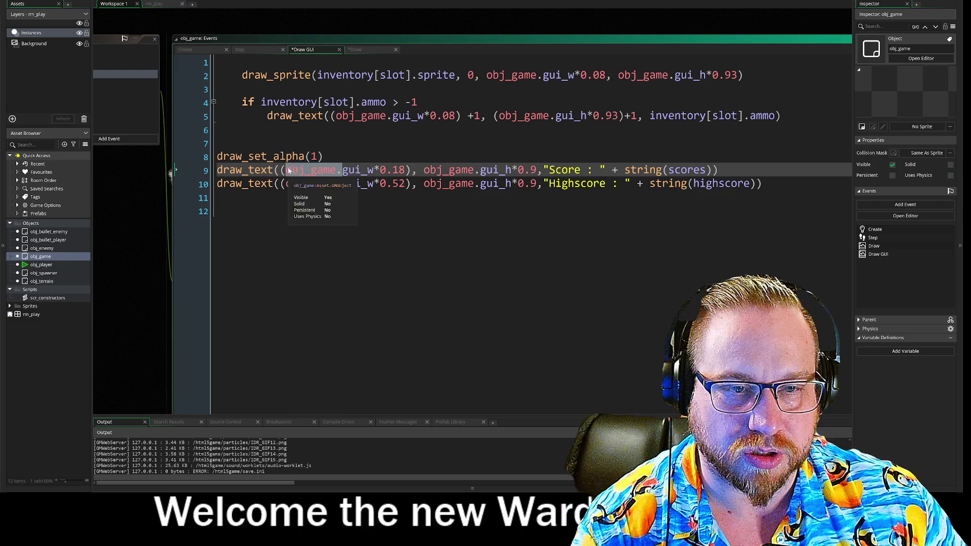
key(Delete)
key(Down)
key(ctrl+shift+Right)
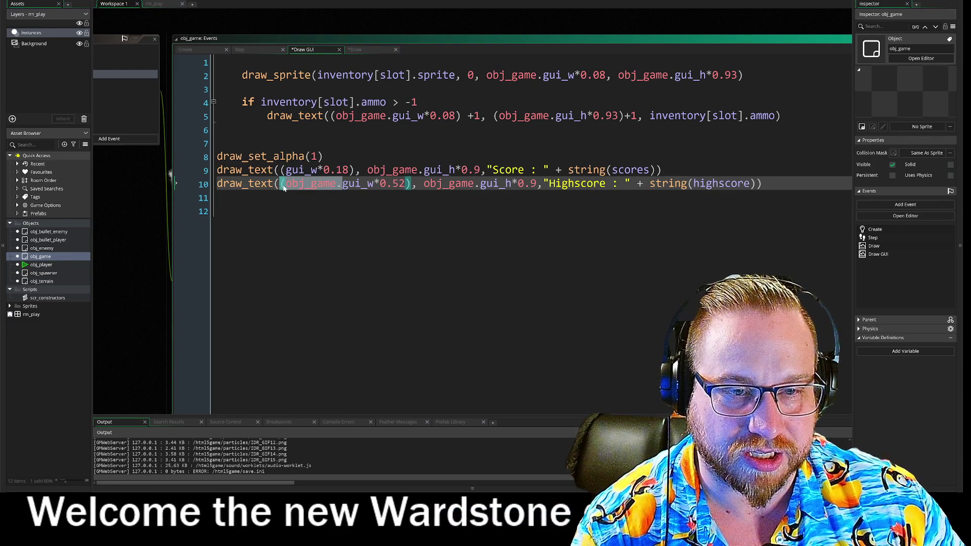
key(Delete)
key(Up)
key(ctrl+shift+Right)
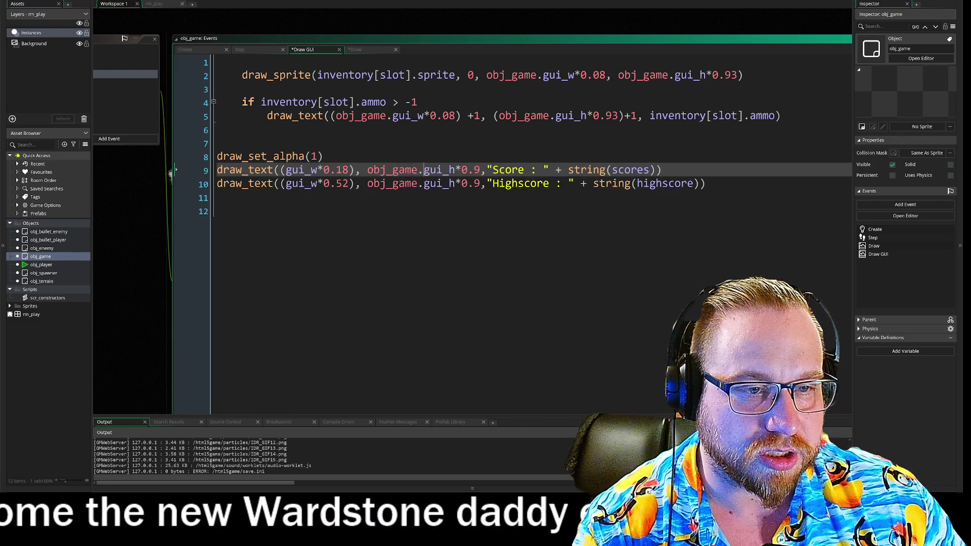
key(Delete)
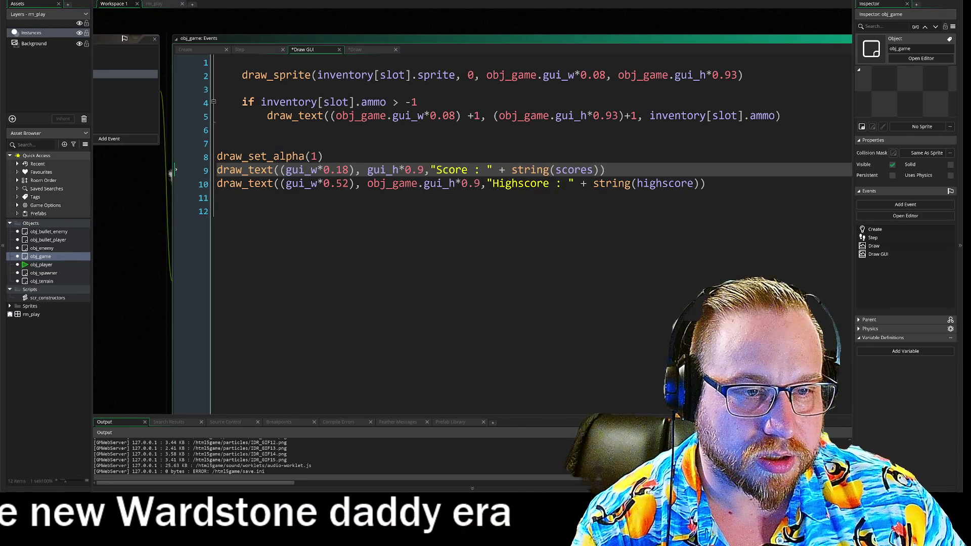
key(Down)
key(ctrl+shift+Right)
key(Delete)
Close each gui_h*0.9 argument with ')' and add a space after the commas on lines 9–10
key(Up)
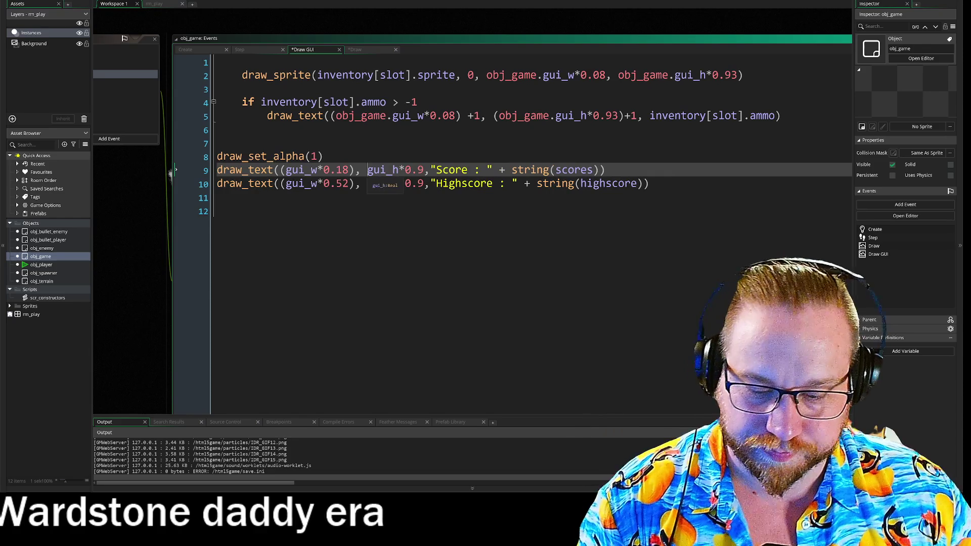
text(()
key(Down)
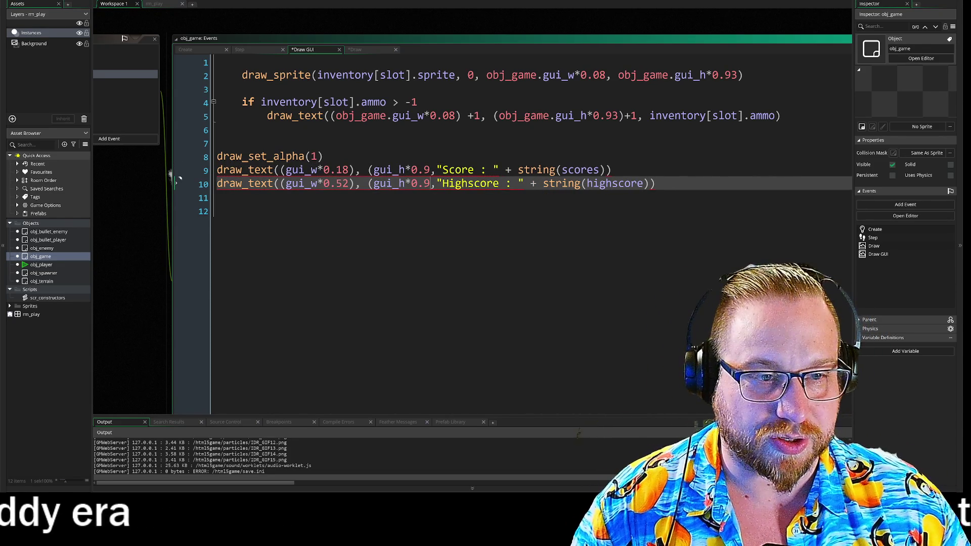
key(Up)
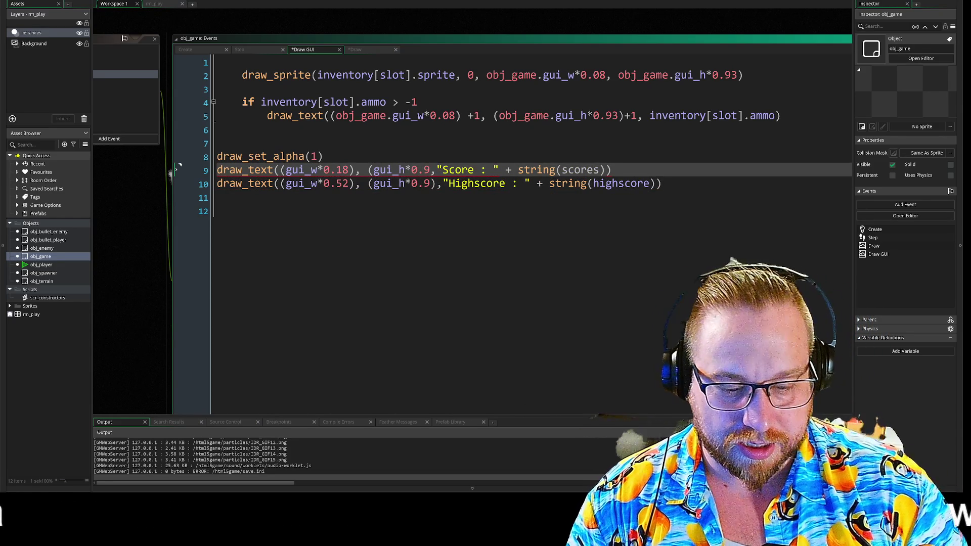
key(Down)
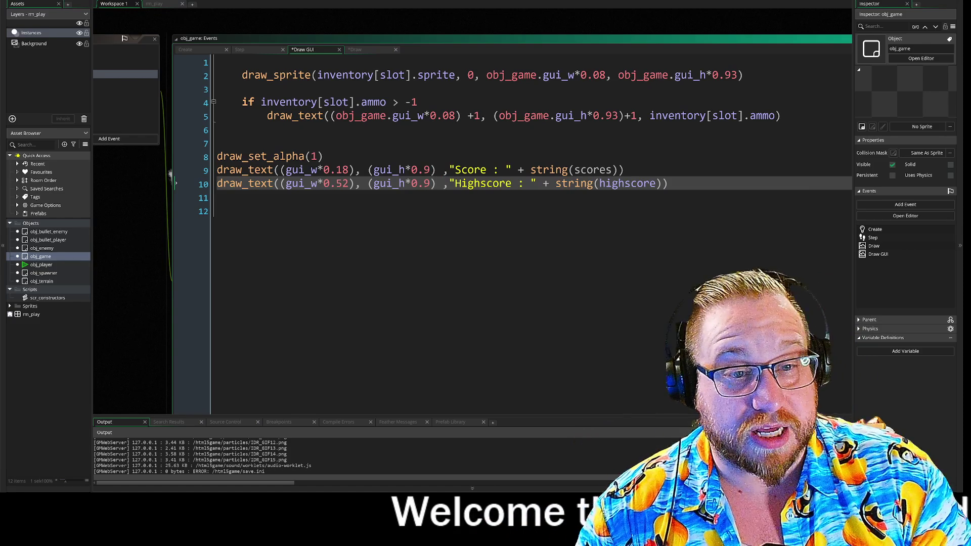
key(Up)
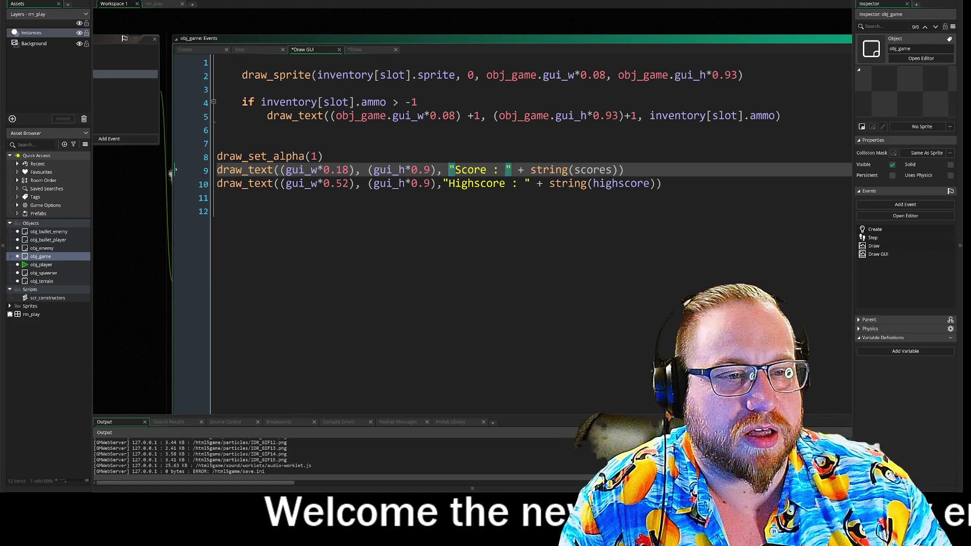
key(Down)
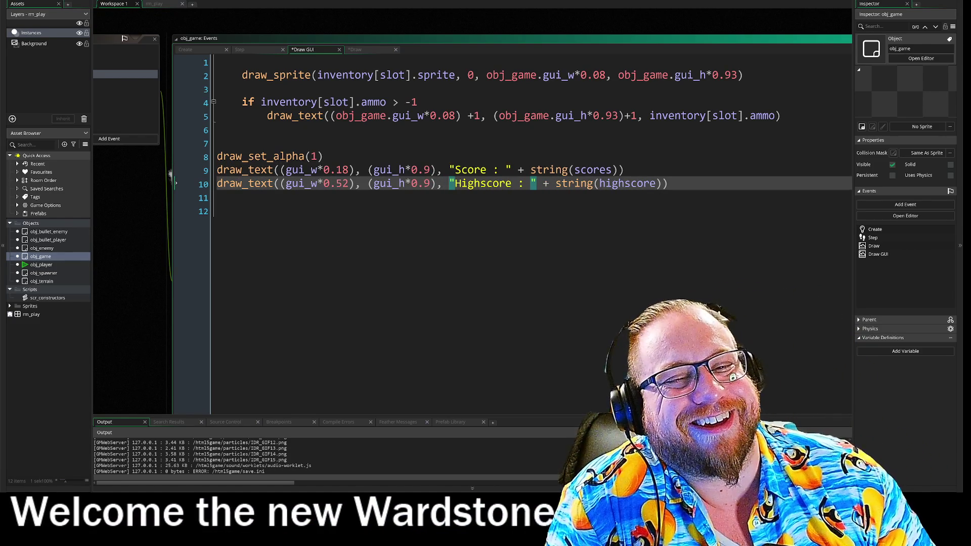
click(151, 101)
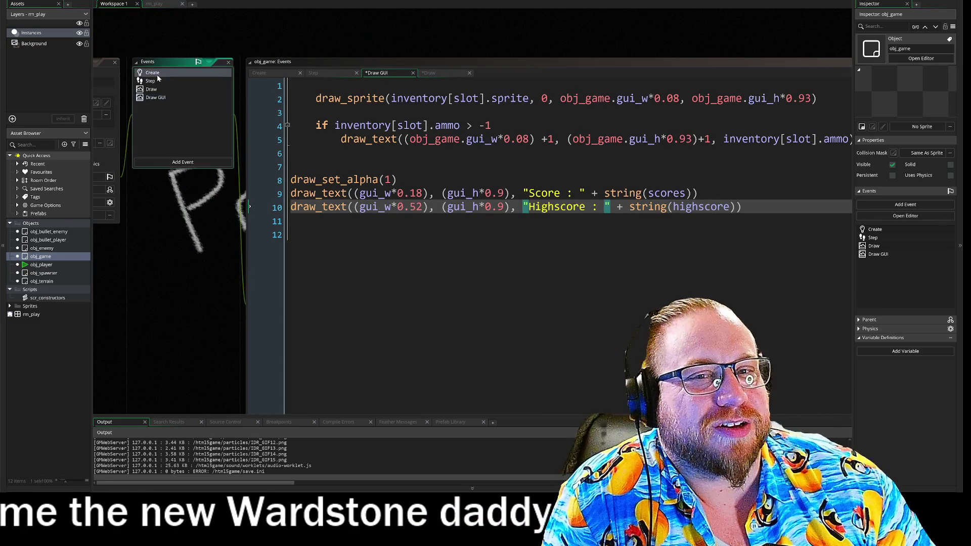
Draft a variable line after the spawner line in obj_game's Create event, then delete it again
click(157, 75)
scroll(158, 78, down, 3)
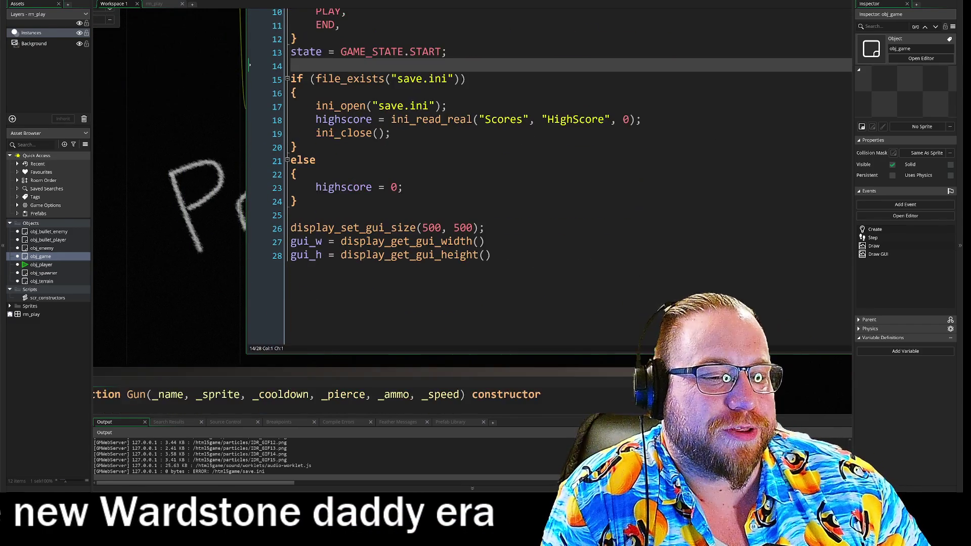
scroll(167, 202, up, 3)
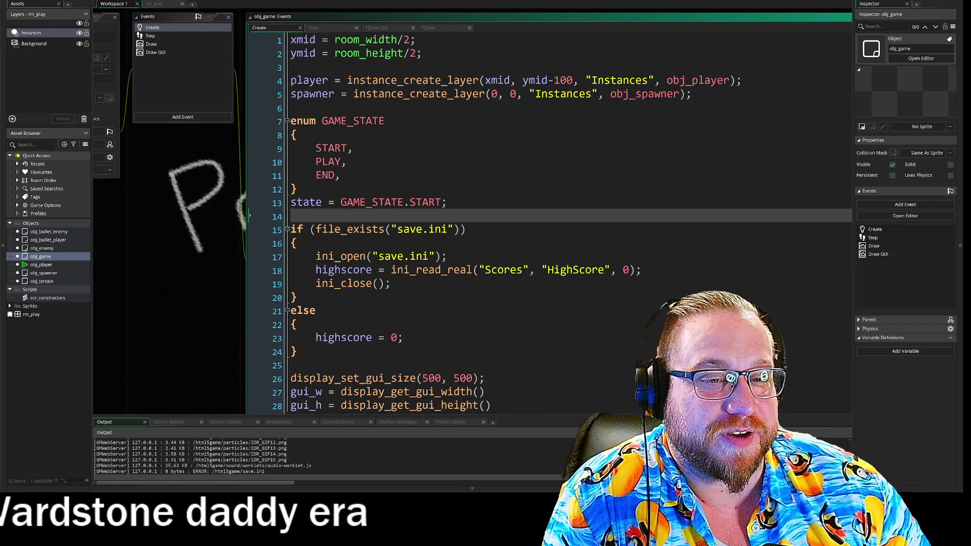
click(291, 108)
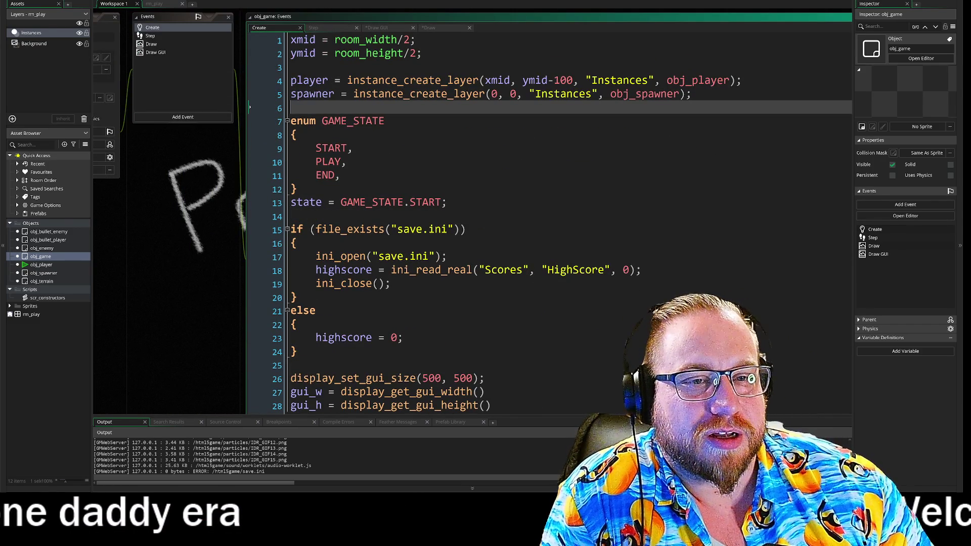
key(Return)
key(Return)
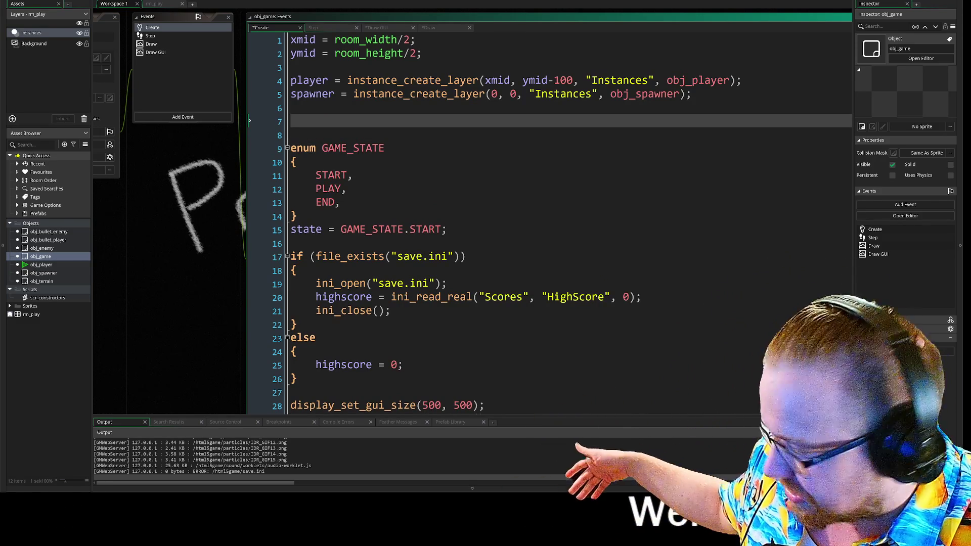
text(scores)
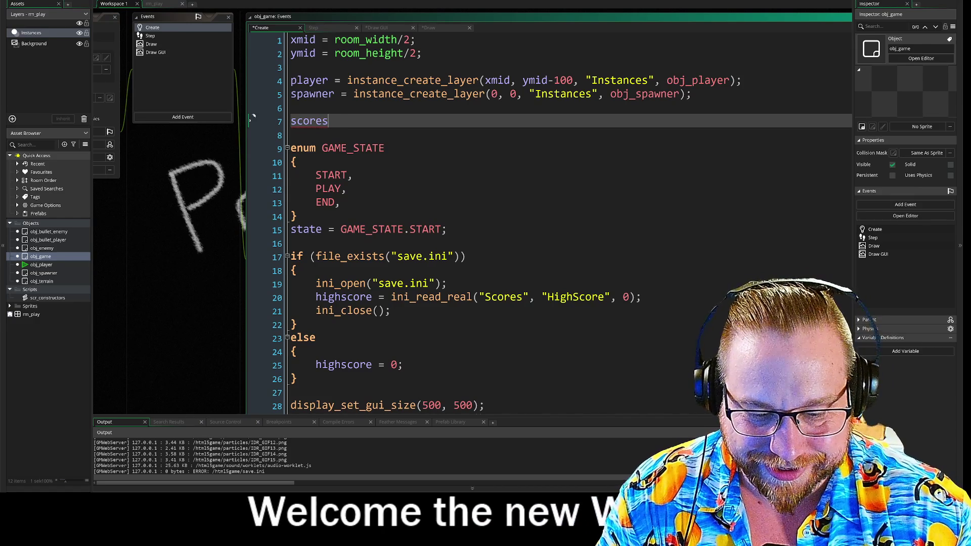
text( = 0)
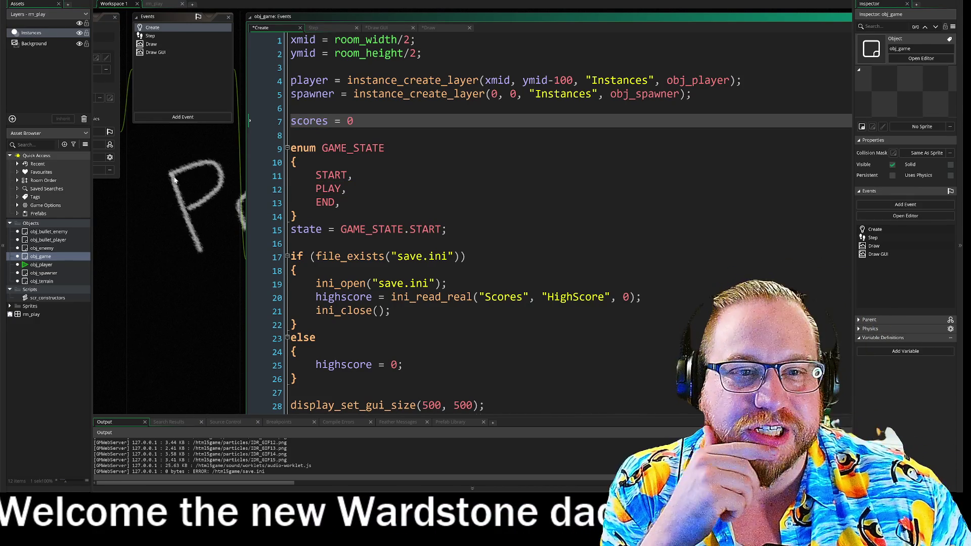
drag(237, 141, 260, 149)
key(shift+Home)
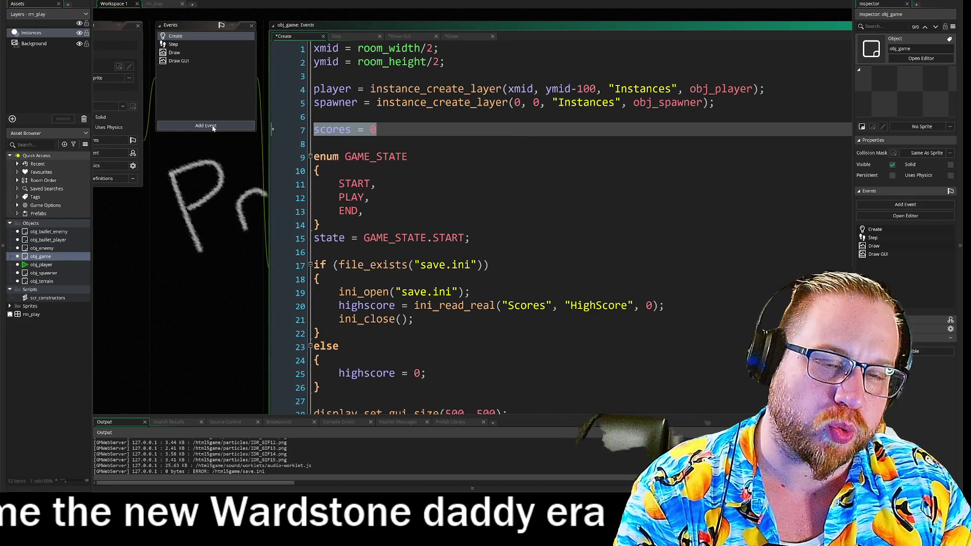
key(BackSpace)
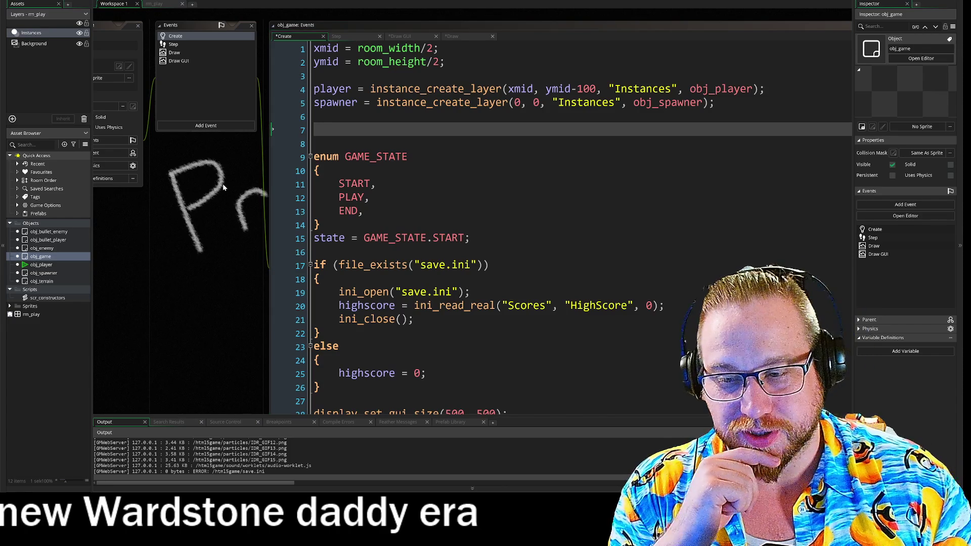
key(BackSpace)
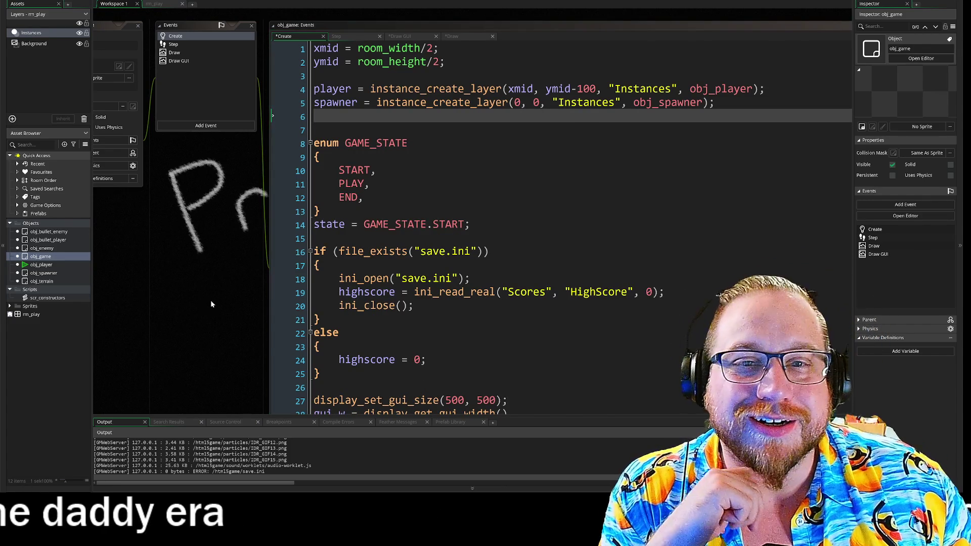
Check the Step event and the Score drawing lines 8–11 in Draw GUI
click(174, 45)
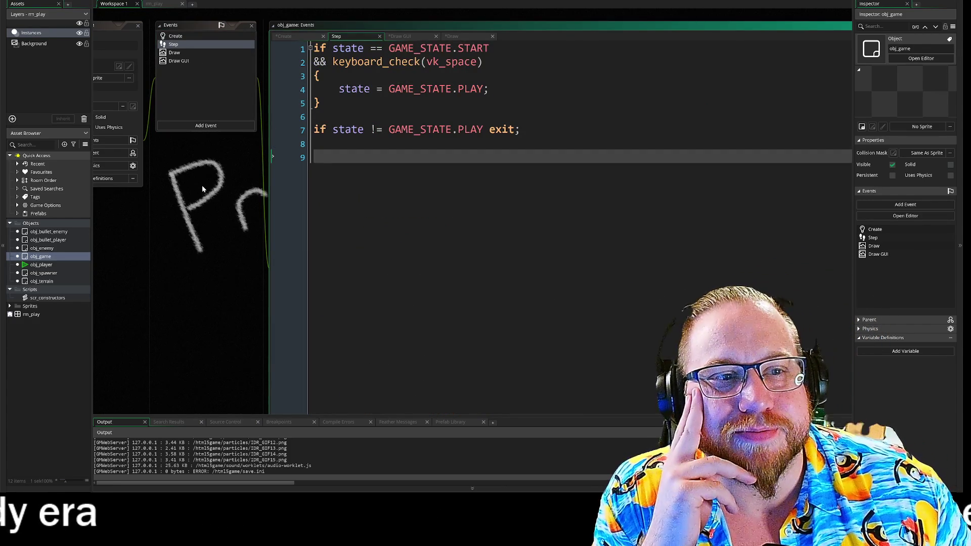
drag(165, 224, 216, 244)
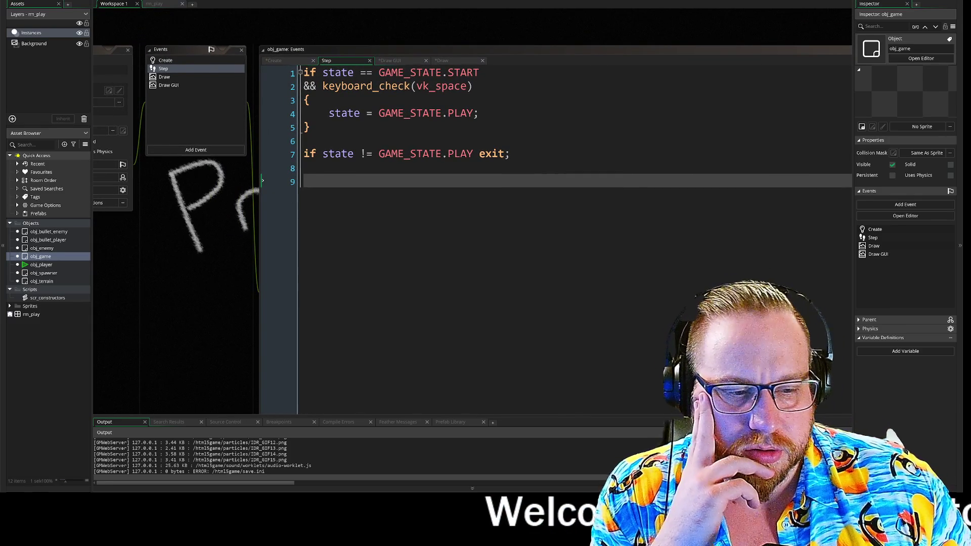
click(170, 85)
drag(236, 331, 183, 321)
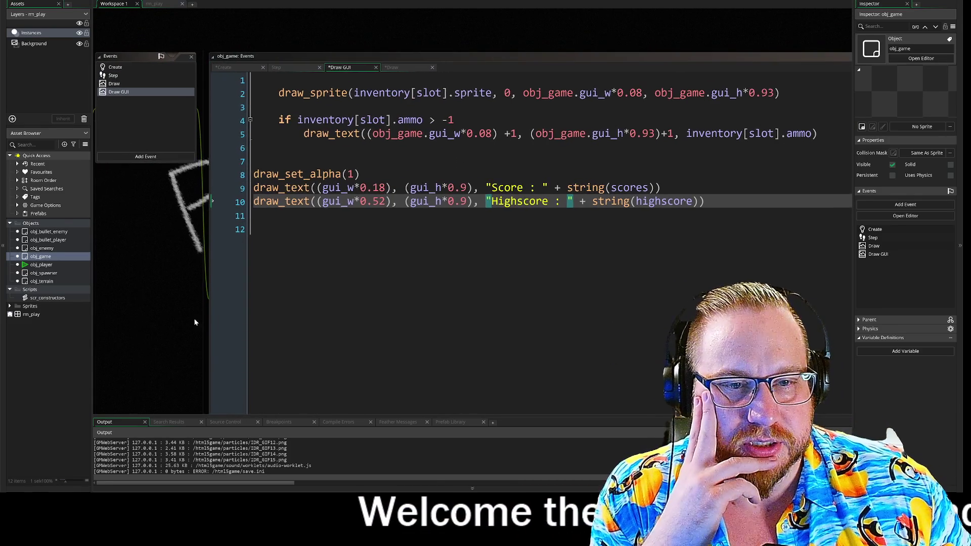
drag(284, 174, 258, 216)
click(661, 188)
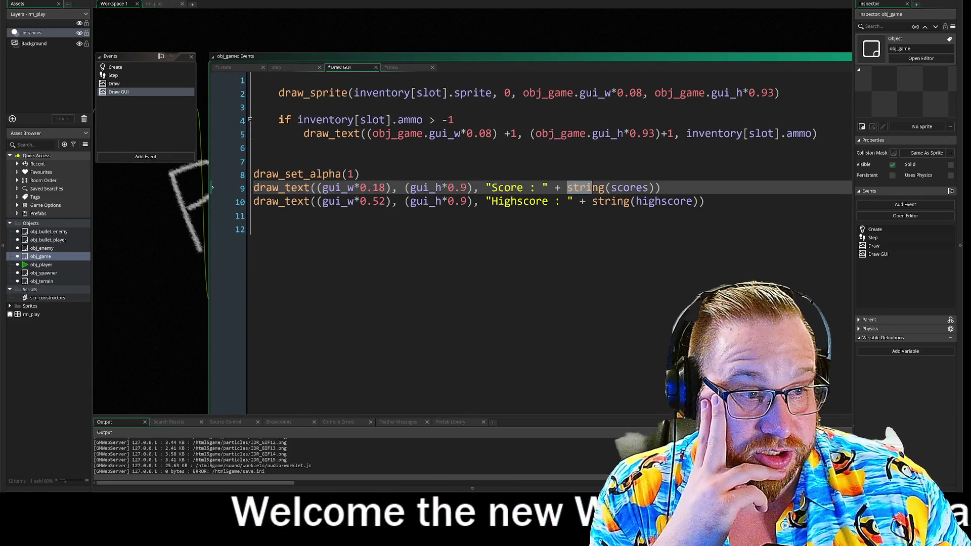
drag(120, 61, 158, 65)
Add 'scores = 0;' on a new line in obj_game's Create event
click(157, 72)
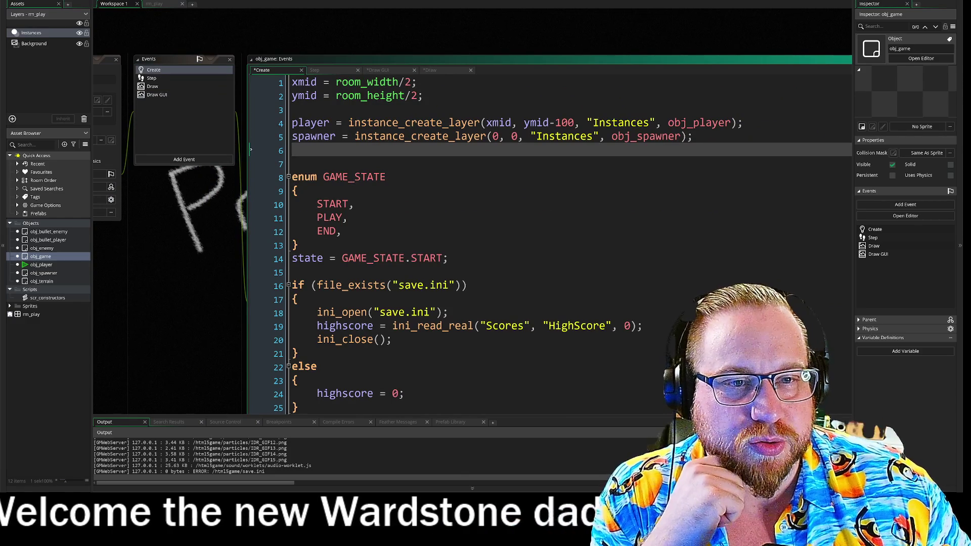
key(Return)
text(scores = 0)
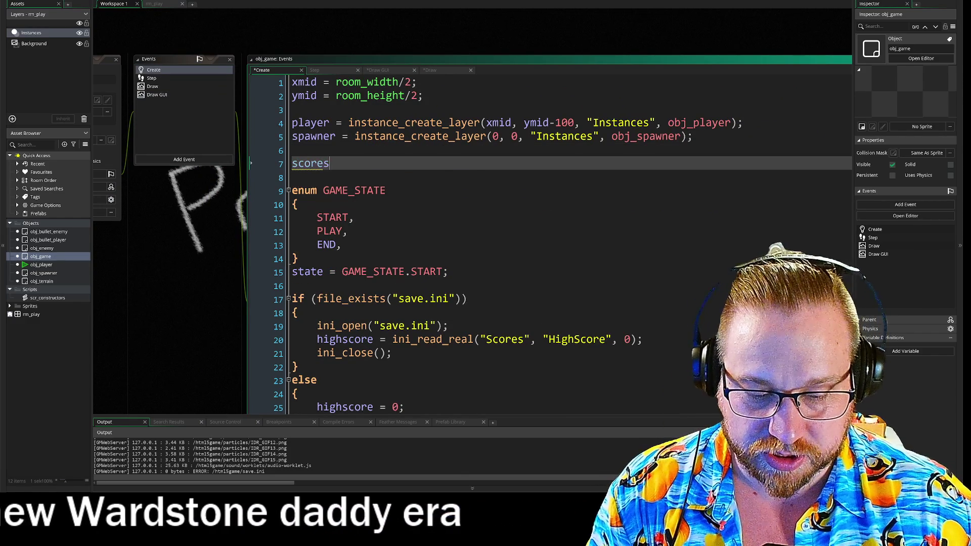
text(;)
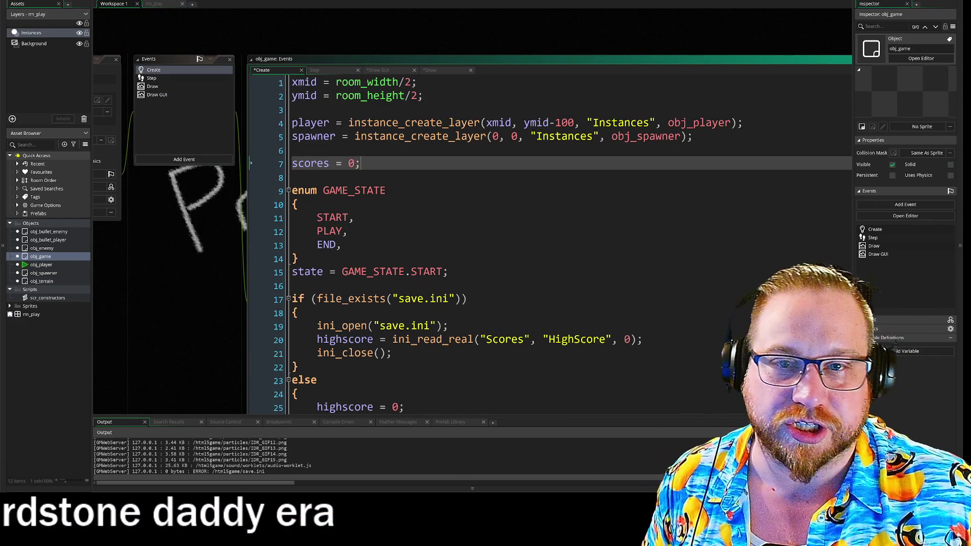
drag(181, 204, 235, 195)
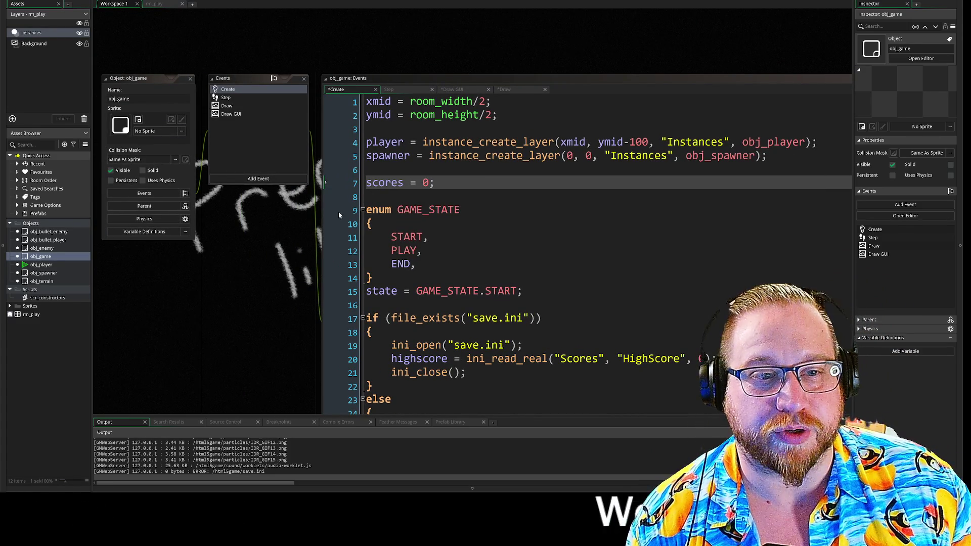
click(223, 116)
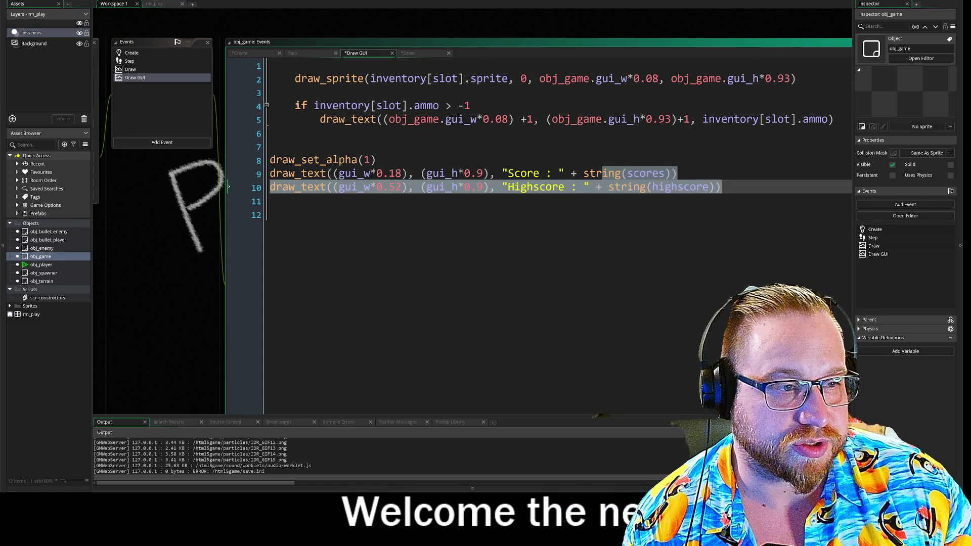
Return to obj_game's Draw GUI code and save and run the game with F5
click(229, 214)
click(130, 61)
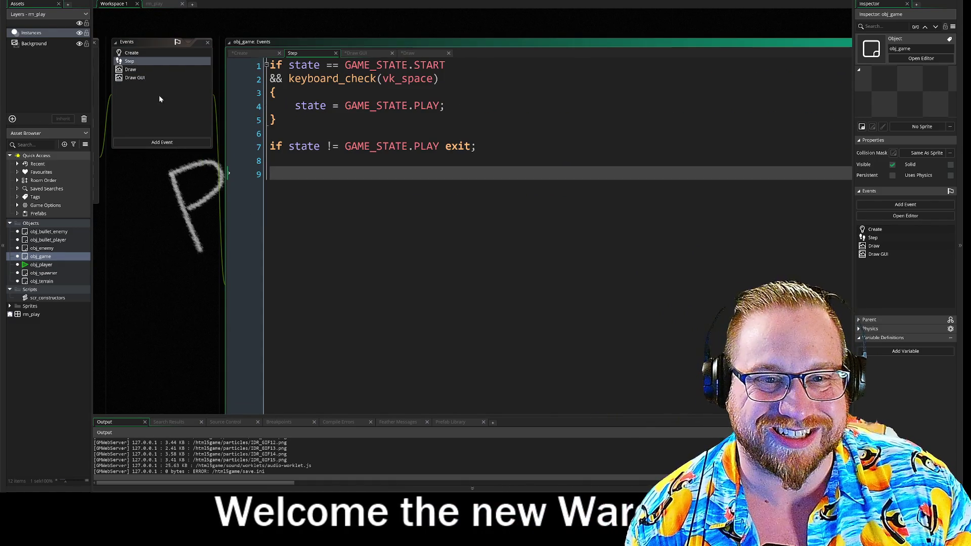
click(131, 53)
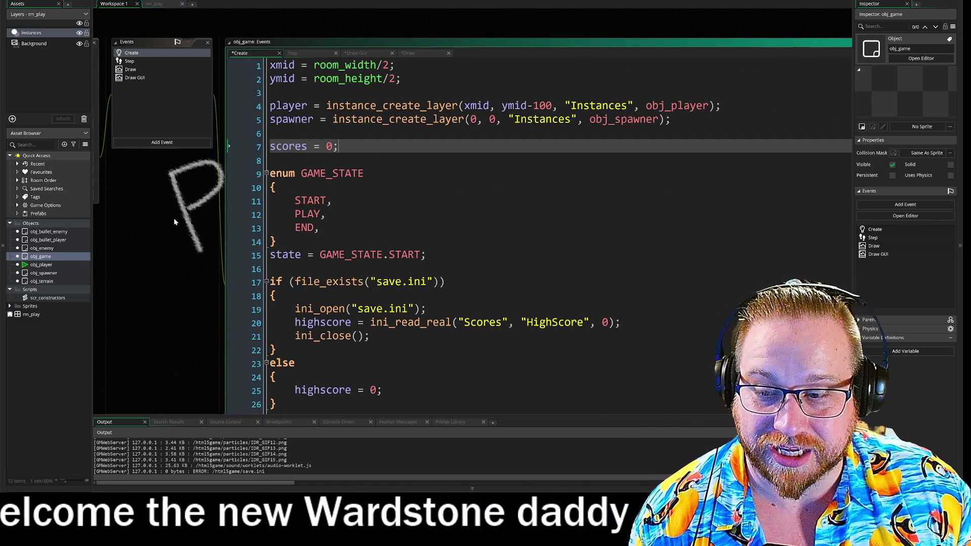
scroll(177, 218, down, 3)
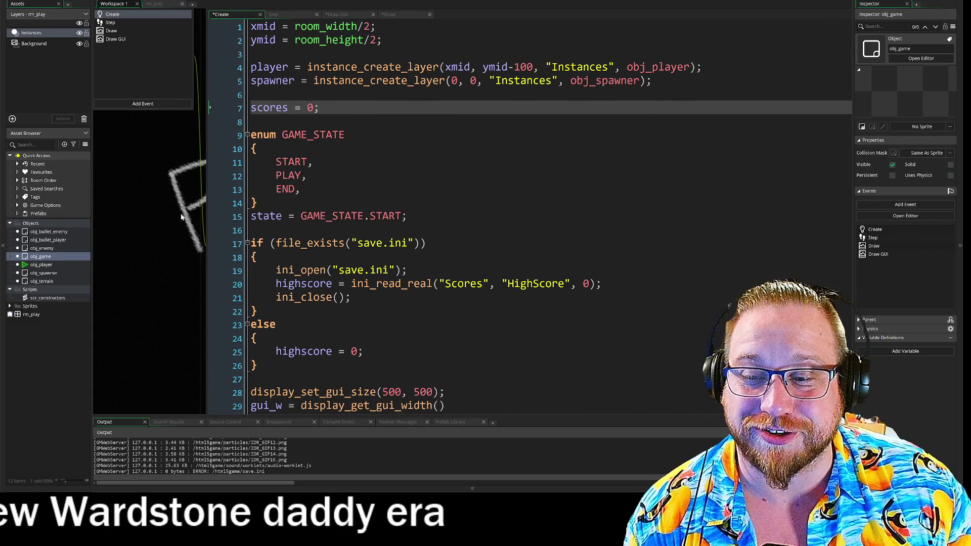
scroll(173, 208, up, 3)
key(ctrl+Tab)
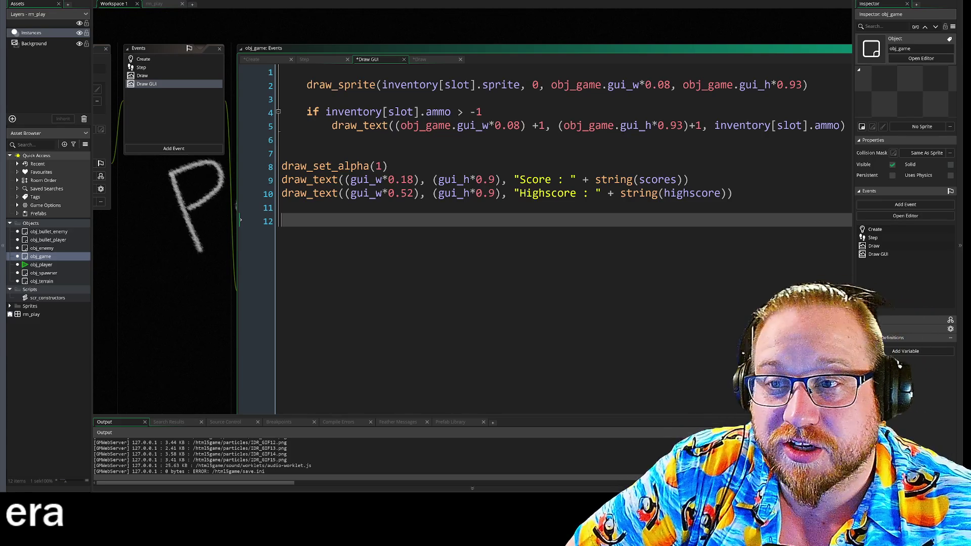
scroll(163, 241, right, 2)
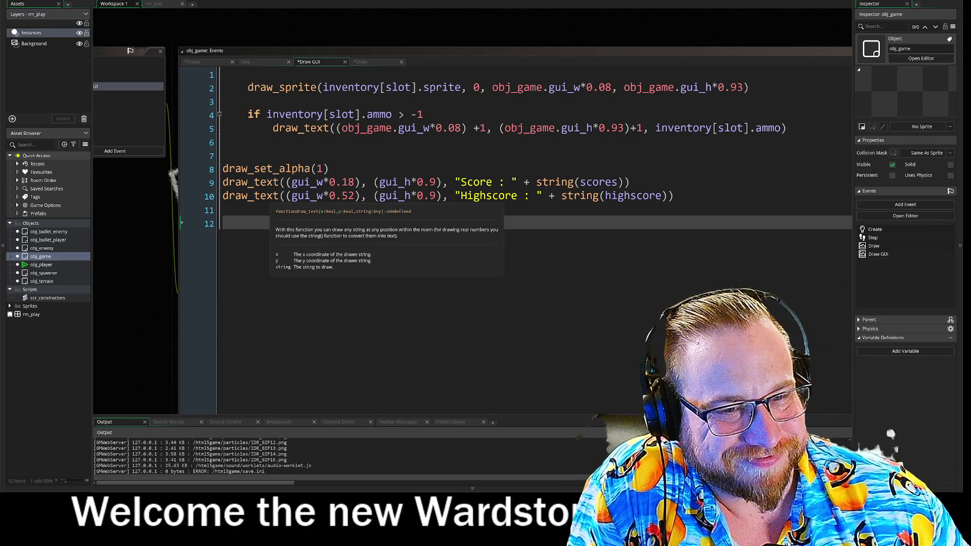
key(F5)
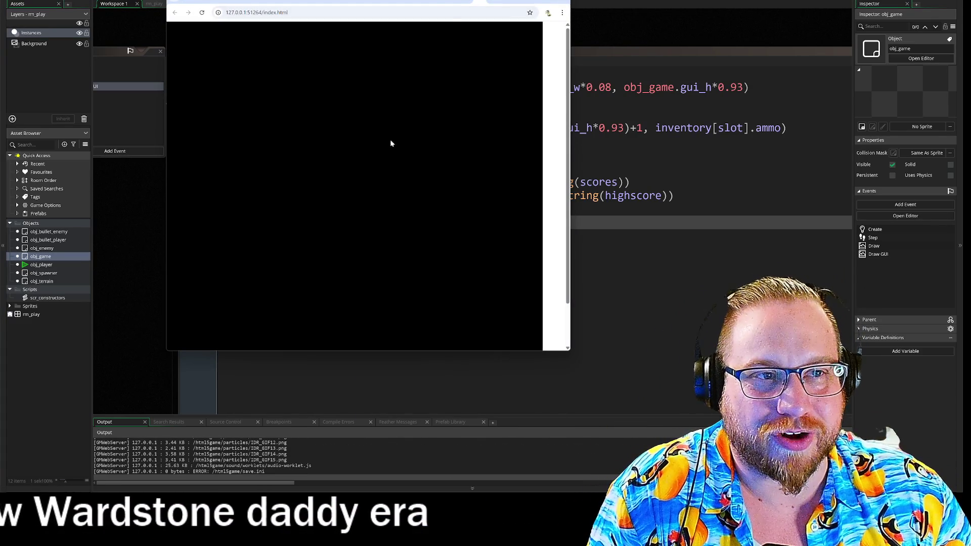
Delete the ammo check and ammo draw_text lines 4–5 from Draw GUI and rerun the game
click(536, 4)
click(530, 1)
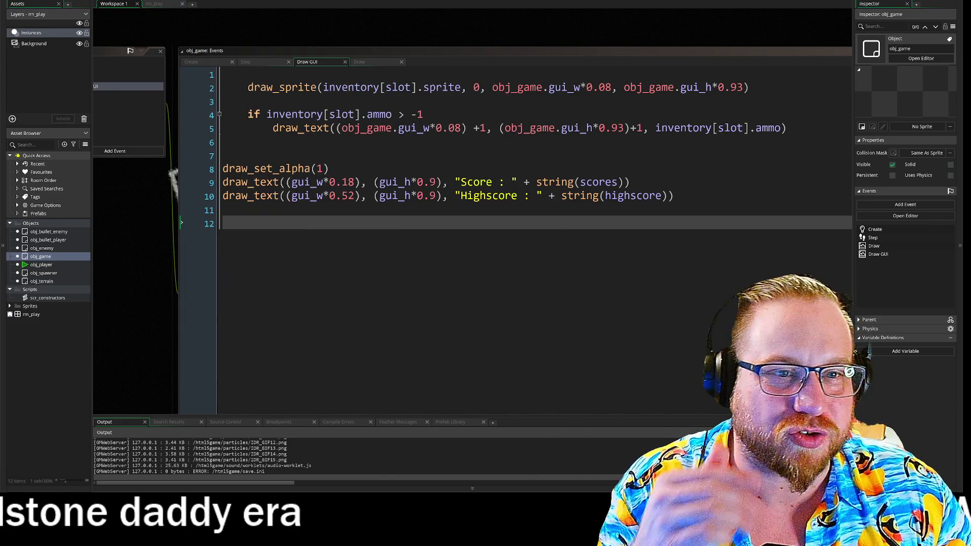
click(247, 114)
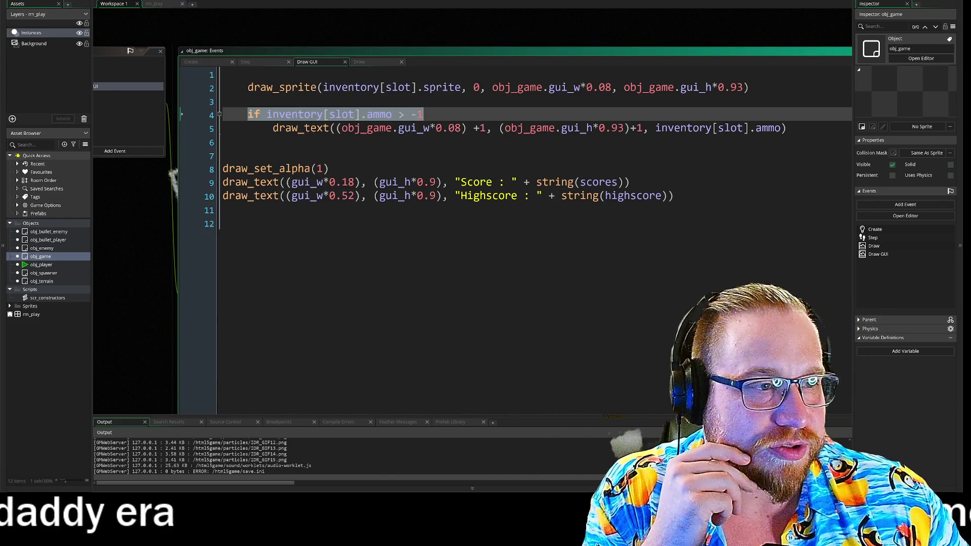
key(shift+Down)
key(BackSpace)
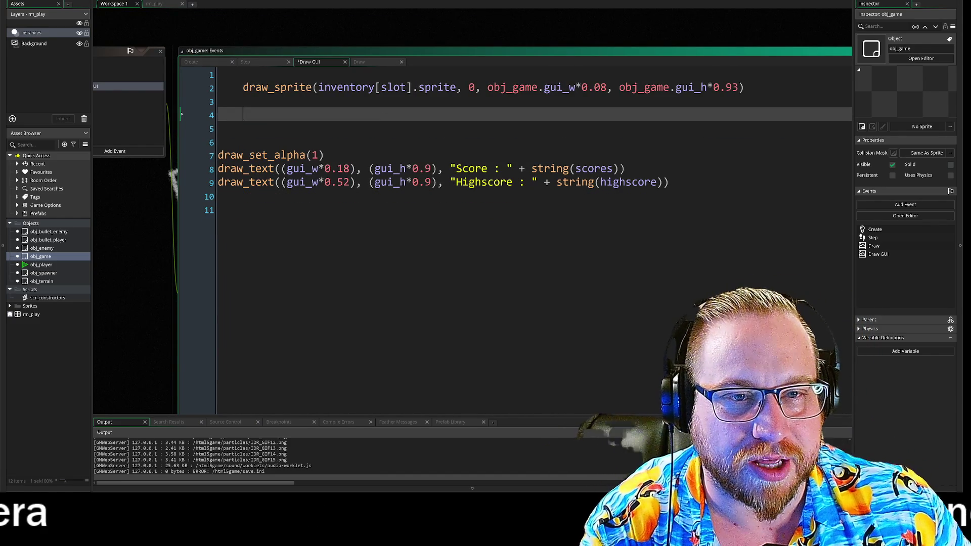
key(Up)
key(Up)
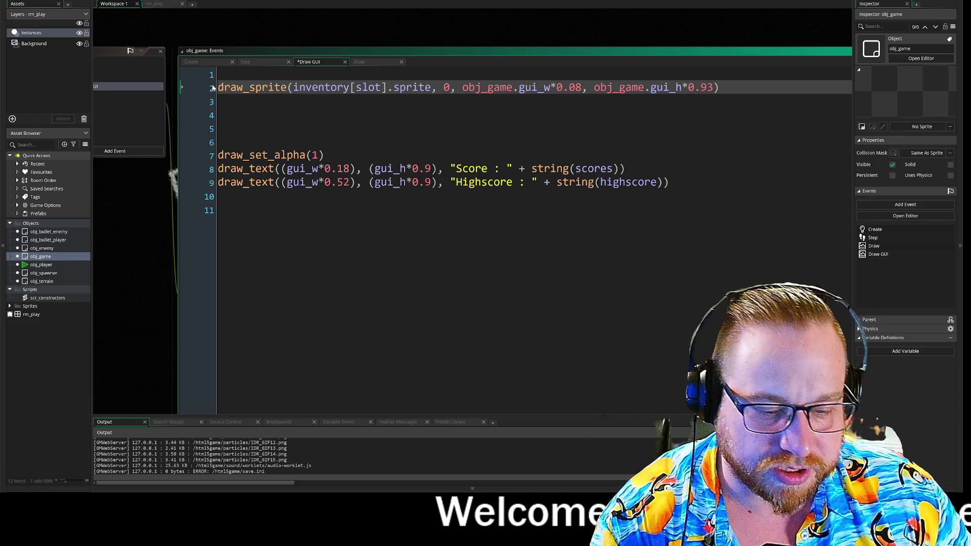
key(F5)
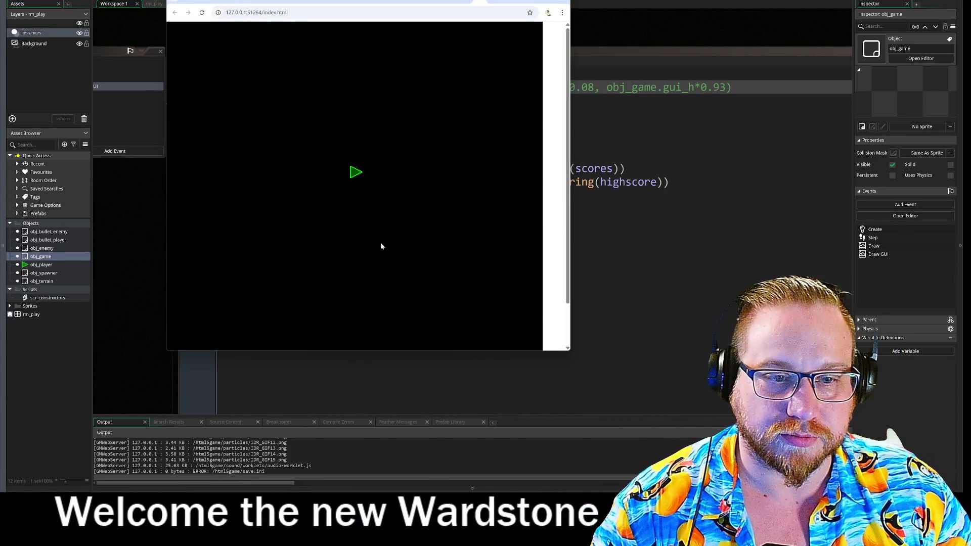
Replace inventory[slot].sprite with spr_handgun in the Draw GUI draw_sprite call and run the game
click(539, 3)
click(538, 4)
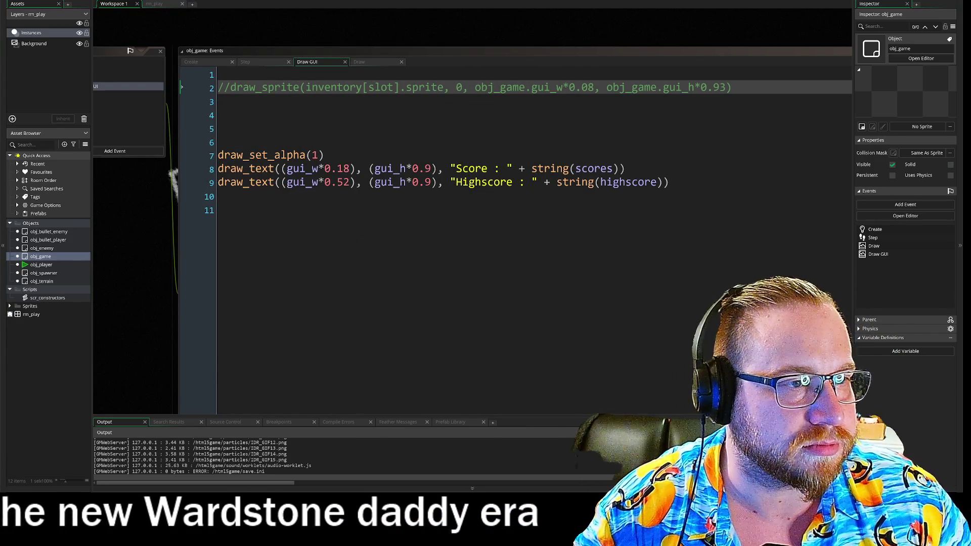
drag(305, 87, 439, 92)
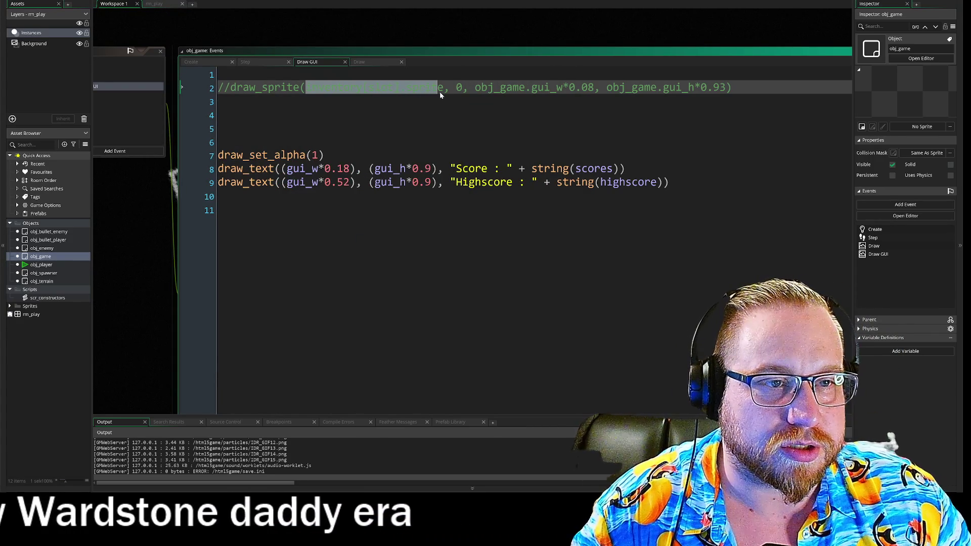
text(spr_ha)
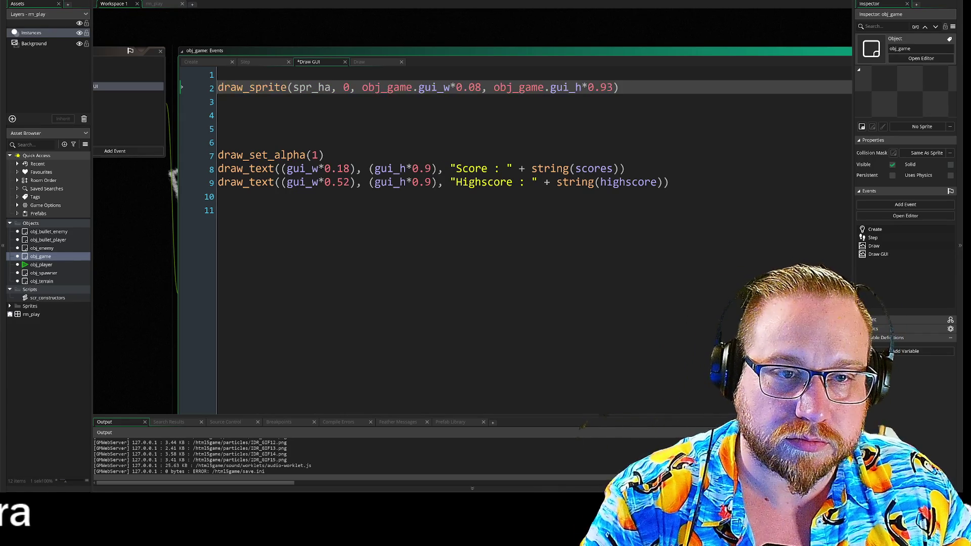
text(n )
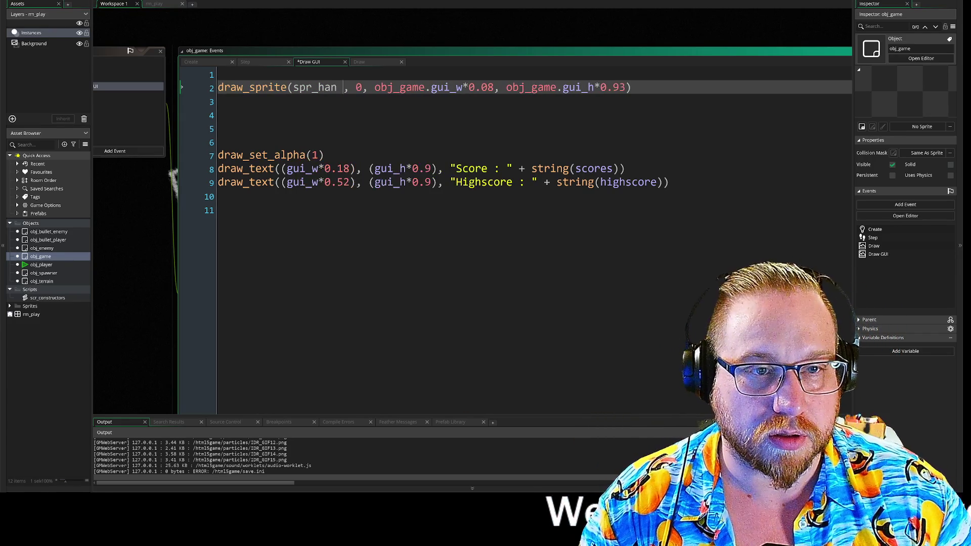
text(gun)
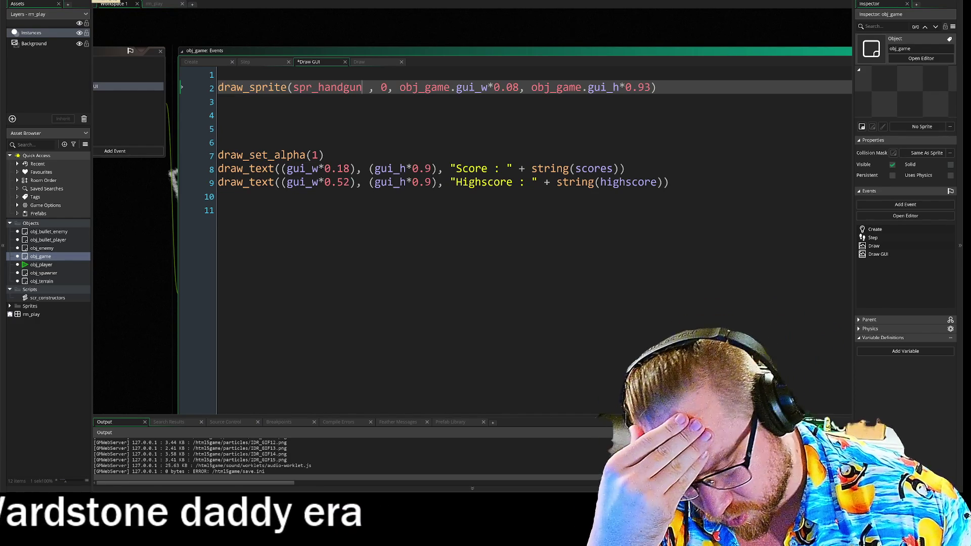
key(F5)
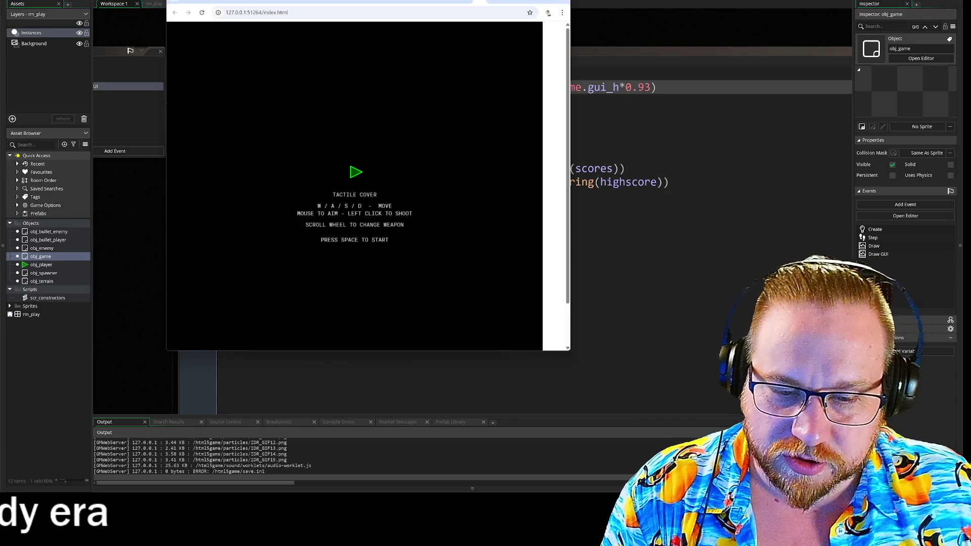
Start play, move the ship with S and A, and stretch the game window taller to see the bottom HUD
key(space)
key(s)
key(a)
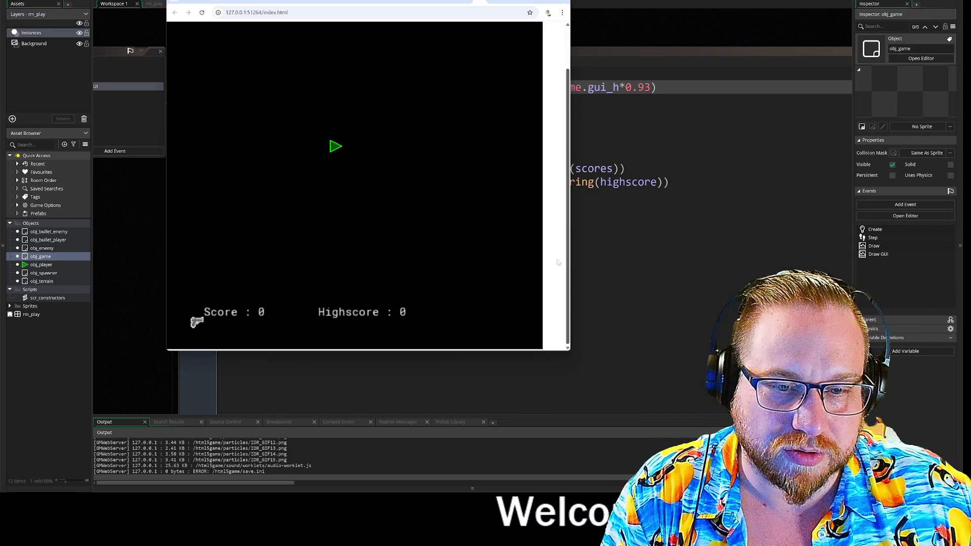
drag(568, 349, 568, 469)
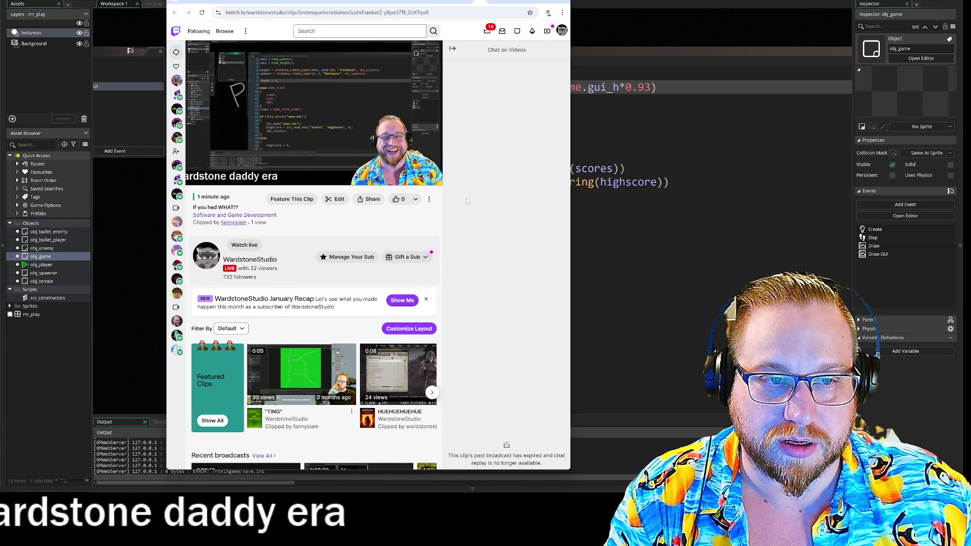
Clear the accidental select-all on the Twitch clip page and return to the 127.0.0.1 game tab
key(ctrl+a)
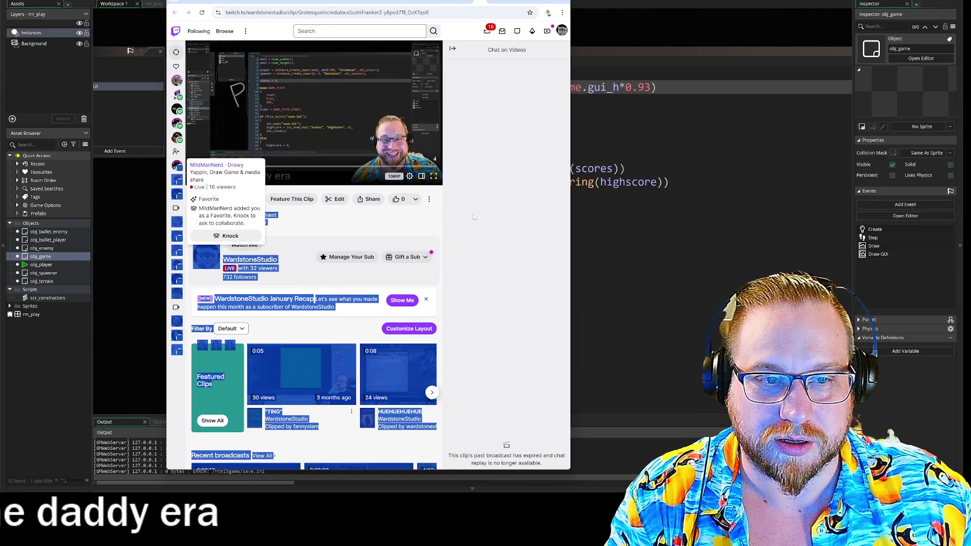
click(466, 216)
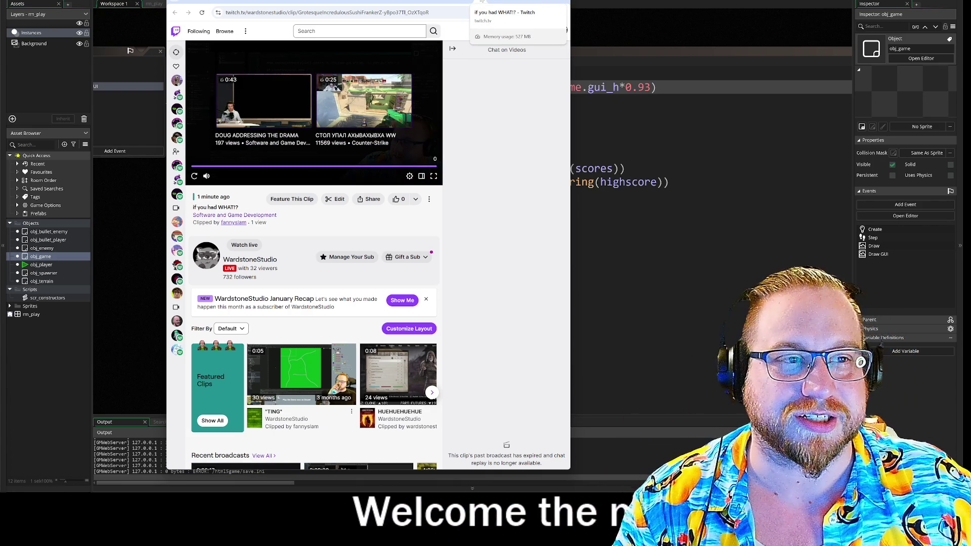
click(482, 1)
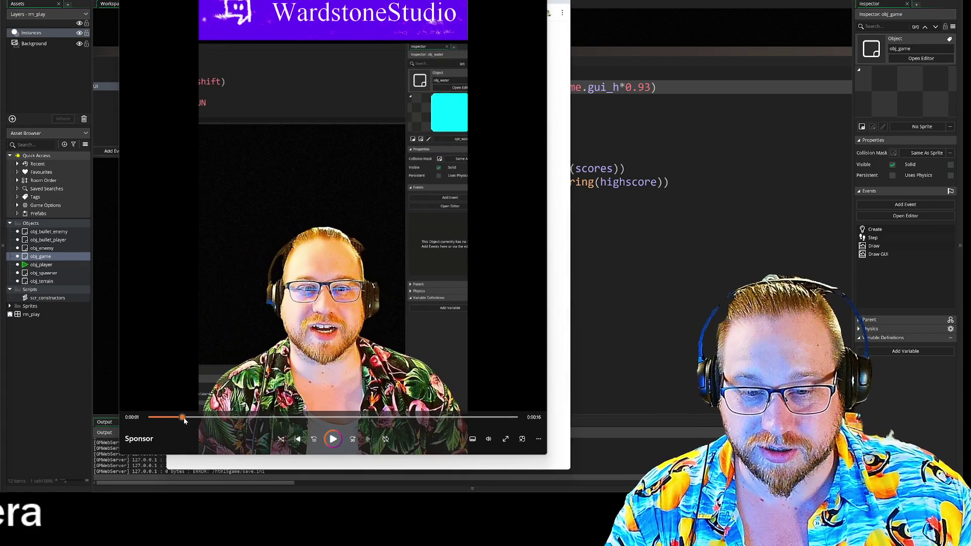
Rewind the Sponsor video to 0:00 and play it
drag(184, 420, 152, 417)
click(336, 446)
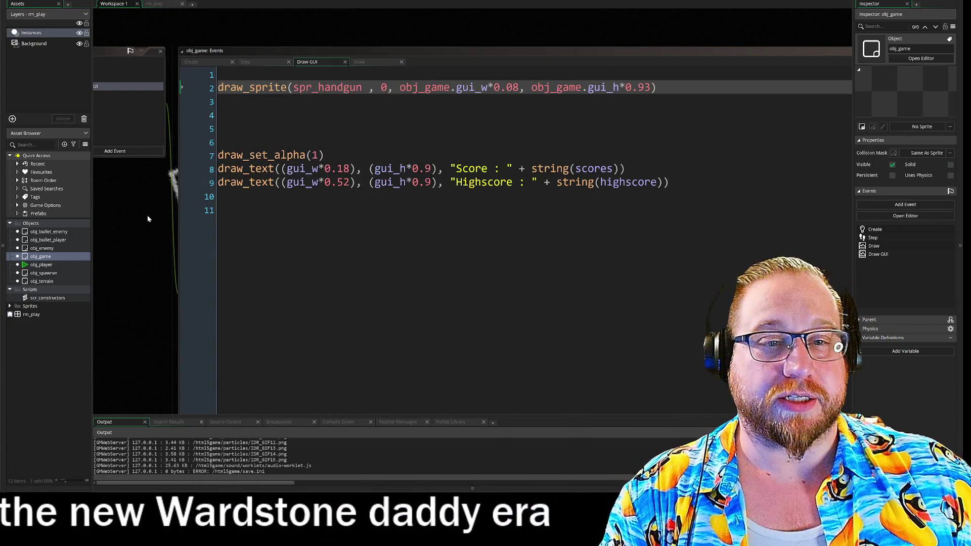
Bring obj_game's object panel and Events list into view
drag(147, 219, 240, 232)
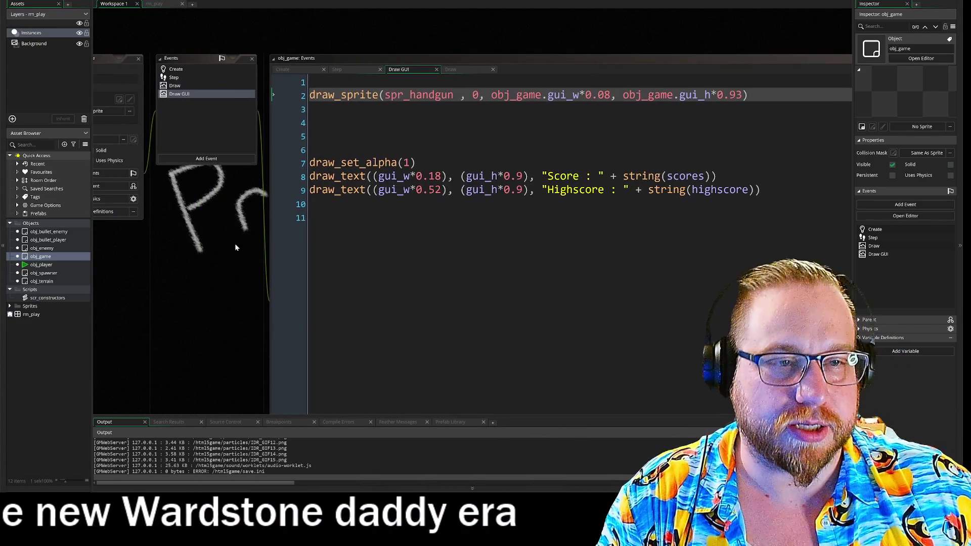
Paste the inventory sprite and ammo drawing lines into the Draw GUI code
drag(396, 86, 414, 86)
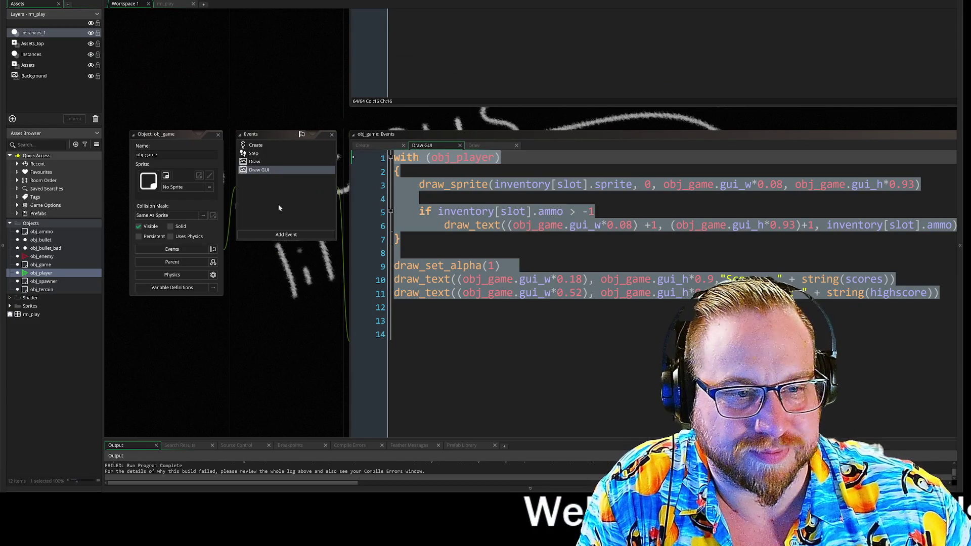
click(399, 334)
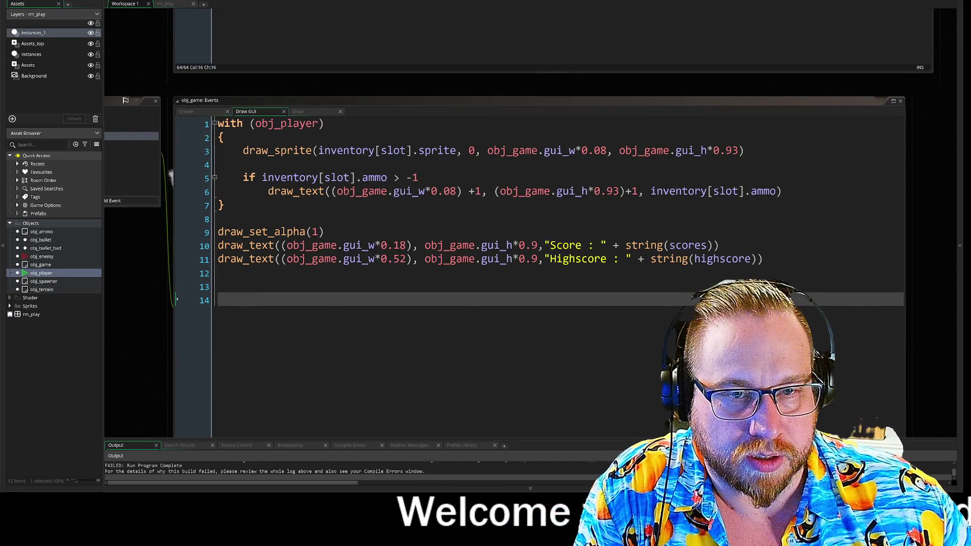
mouse_move(243, 150)
mouse_down()
mouse_move(743, 150)
mouse_move(782, 191)
mouse_up()
key(ctrl+c)
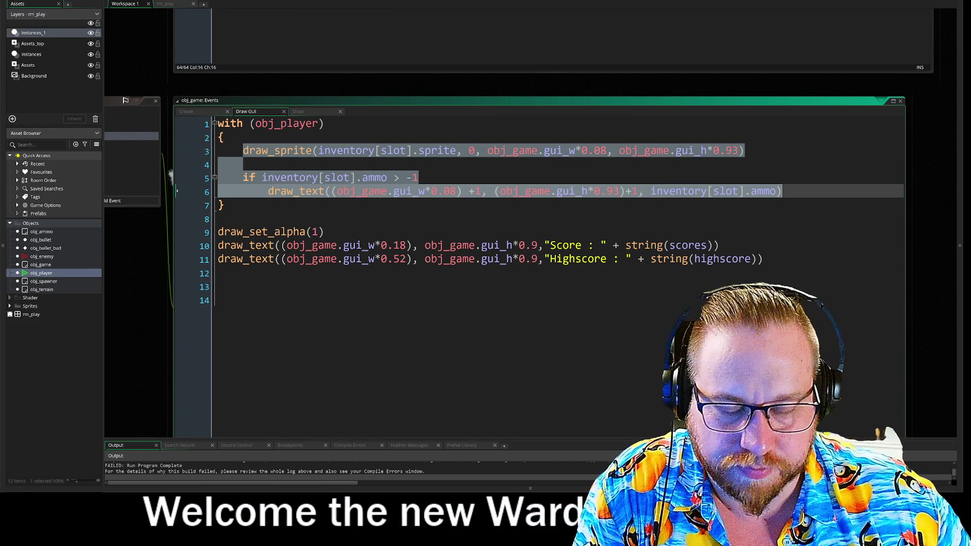
scroll(180, 323, left, 5)
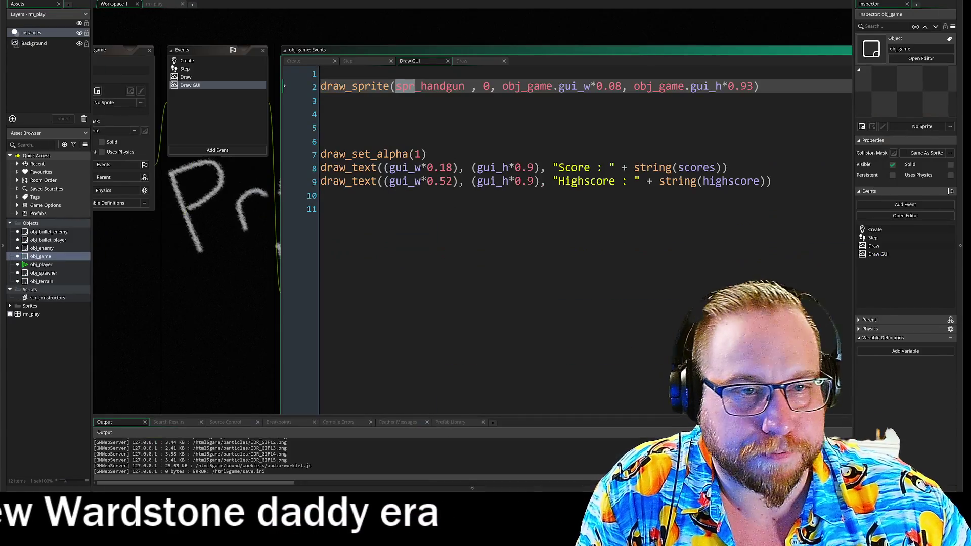
key(End)
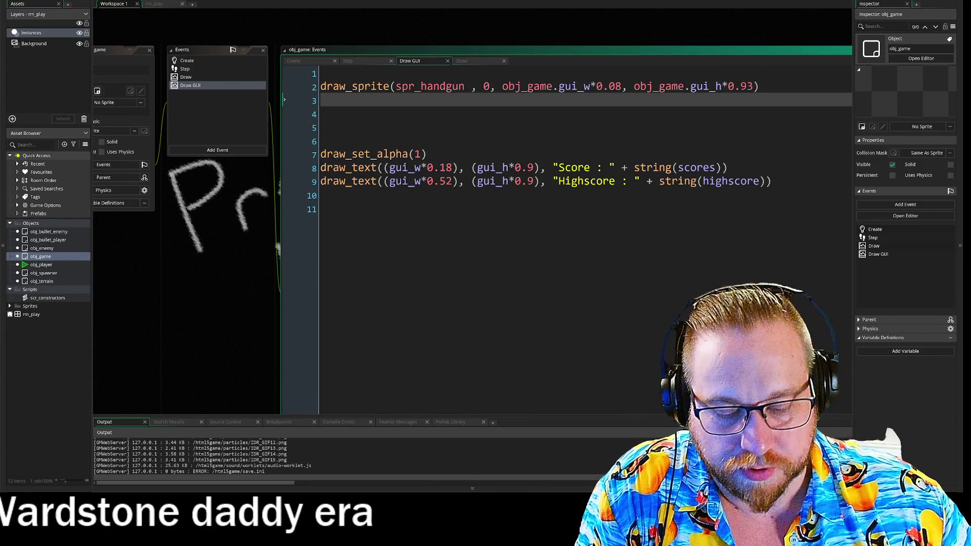
key(ctrl+v)
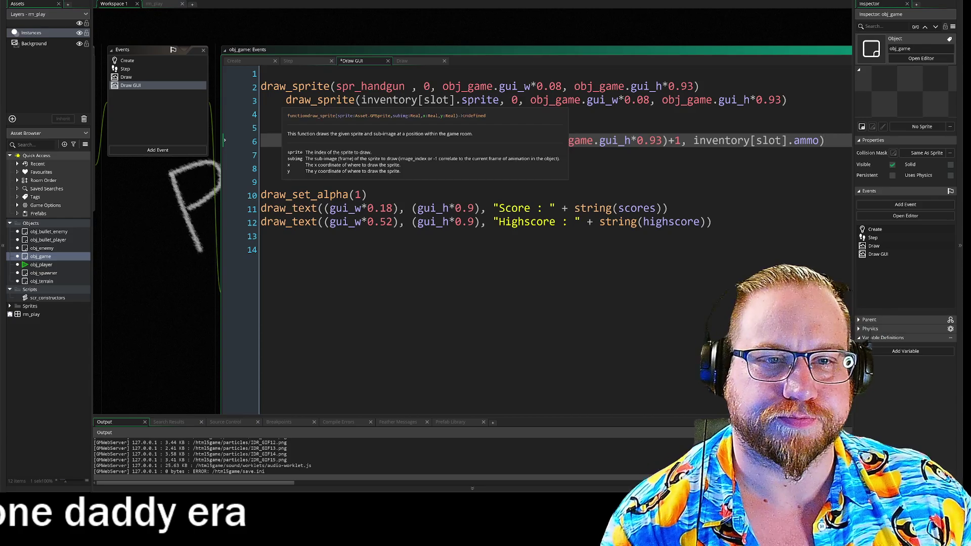
Unindent the pasted draw_sprite line and delete the old spr_handgun draw_sprite call
click(286, 100)
key(BackSpace)
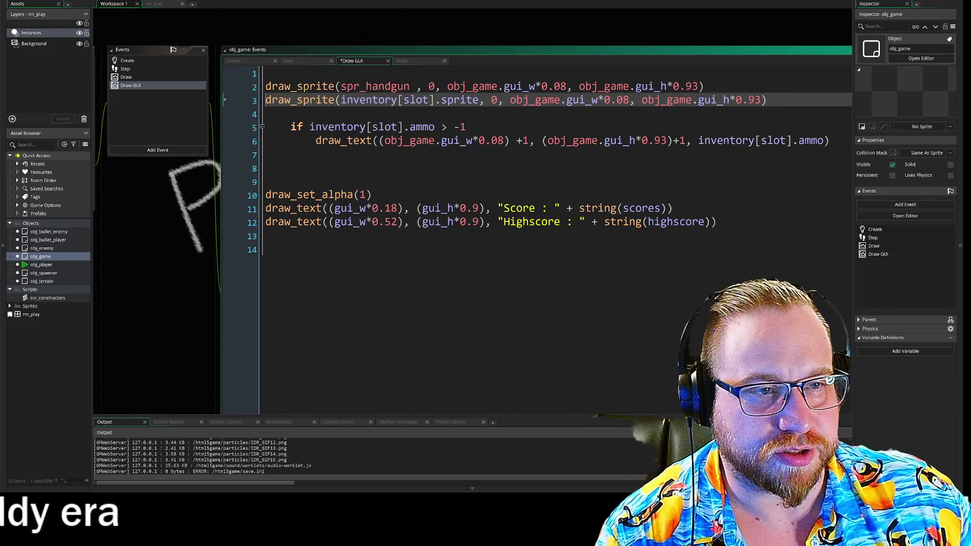
key(Left)
key(shift+Home)
key(Delete)
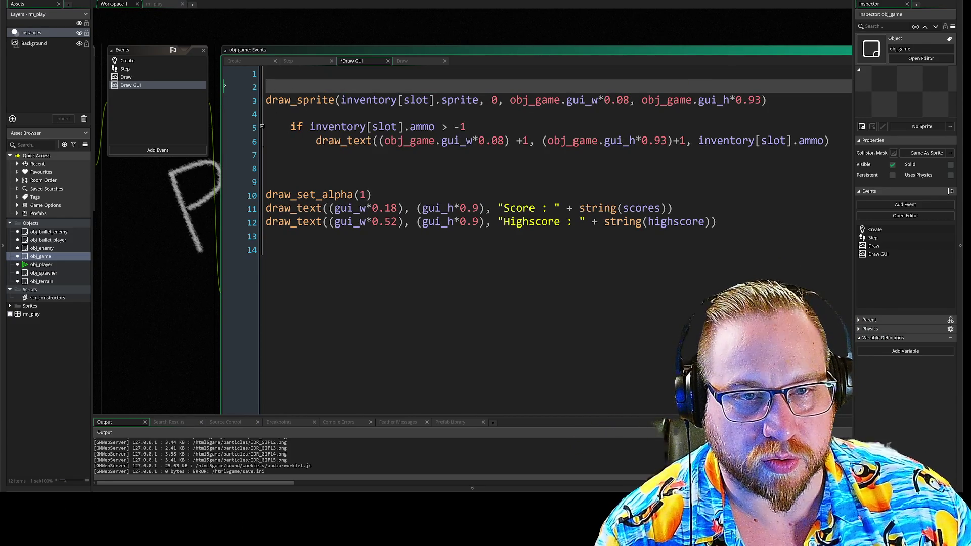
key(BackSpace)
Unindent the ammo check and ammo draw_text lines with Shift+Tab
click(265, 87)
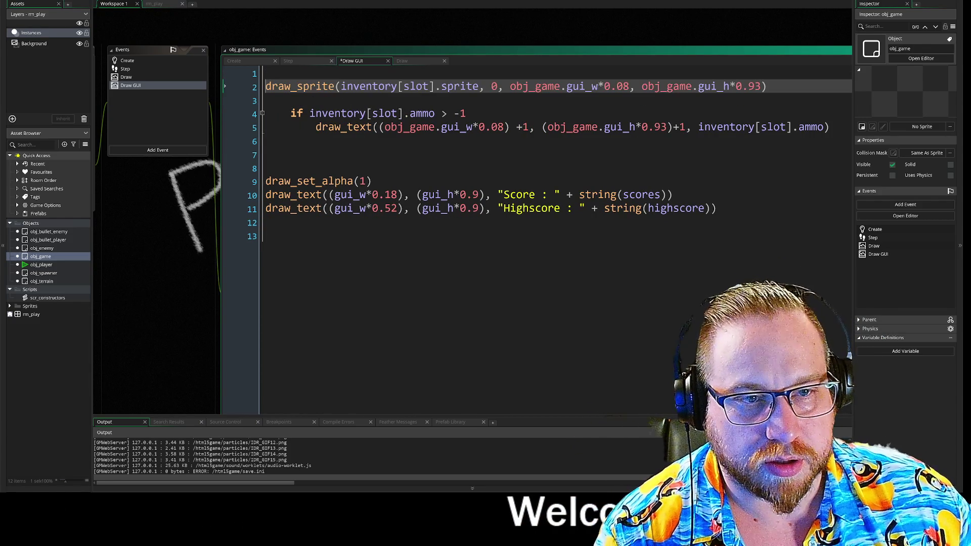
drag(290, 113, 466, 113)
click(465, 113)
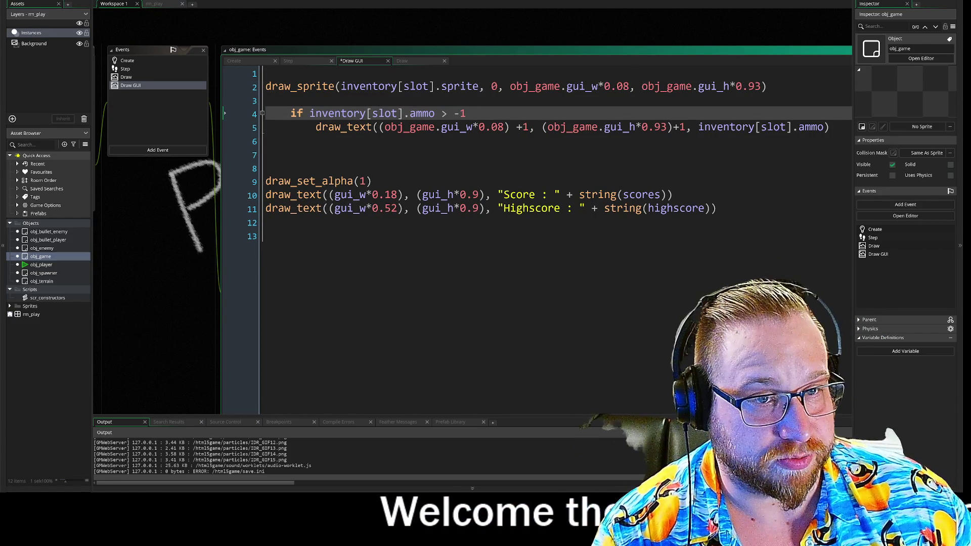
drag(316, 127, 290, 141)
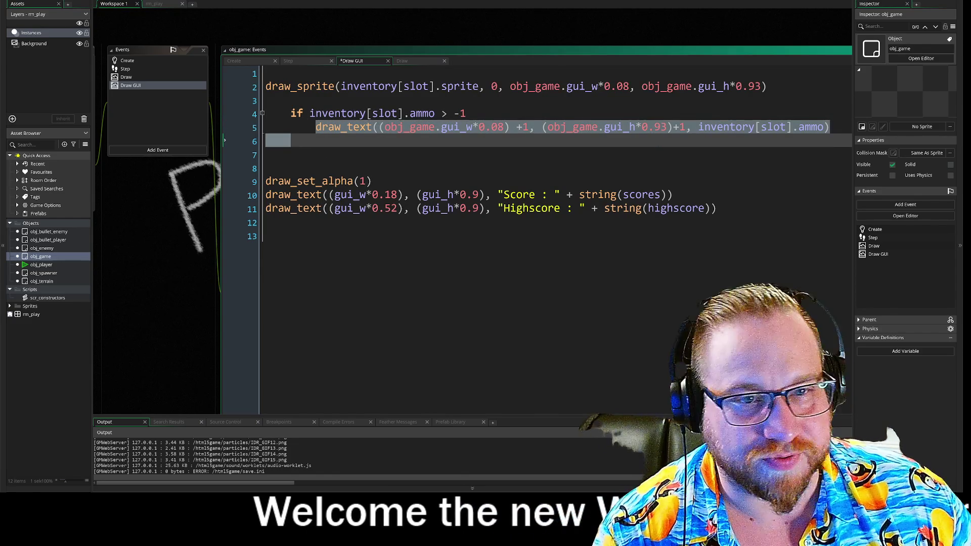
key(Up)
key(Up)
key(shift+Tab)
key(Down)
key(shift+Tab)
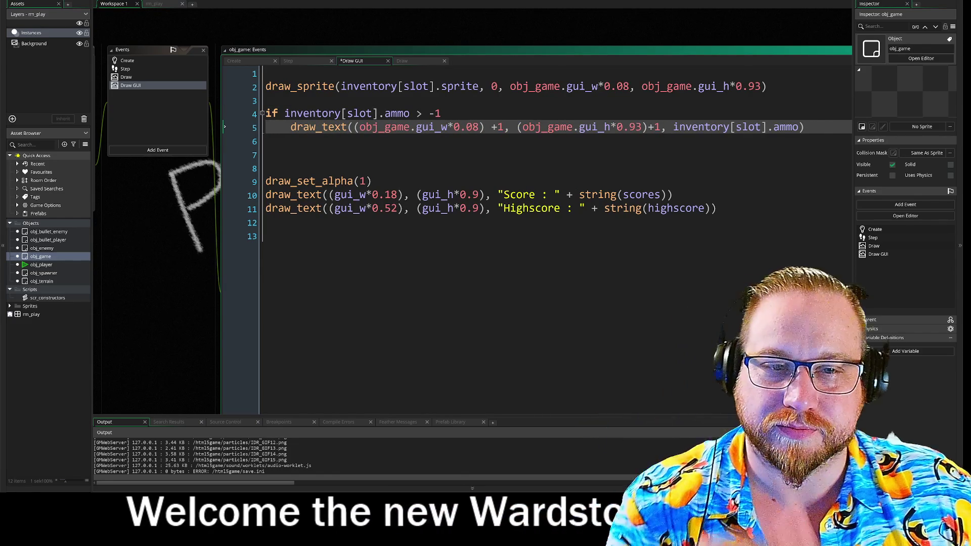
click(266, 101)
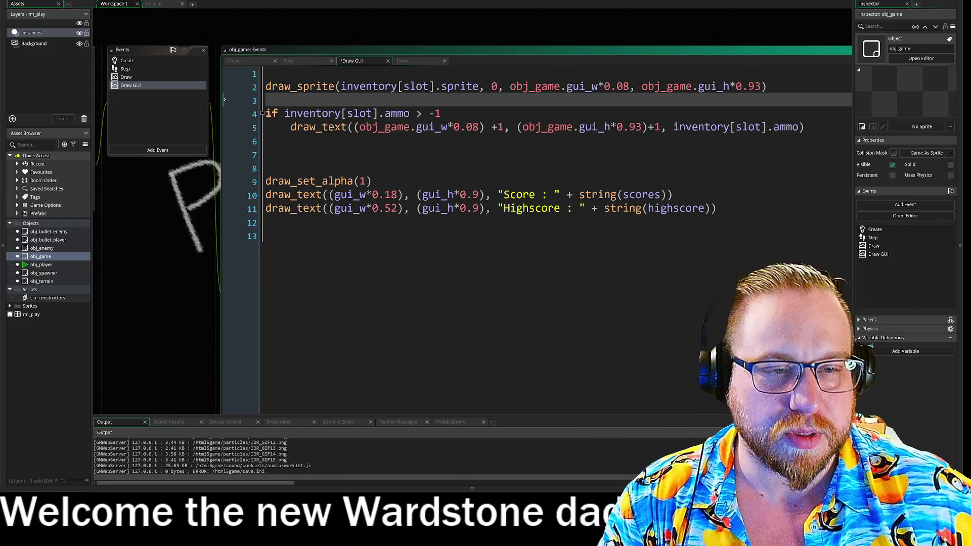
Remove the obj_game. prefixes so the ammo text uses plain gui_w*0.08 and gui_h*0.93
click(415, 127)
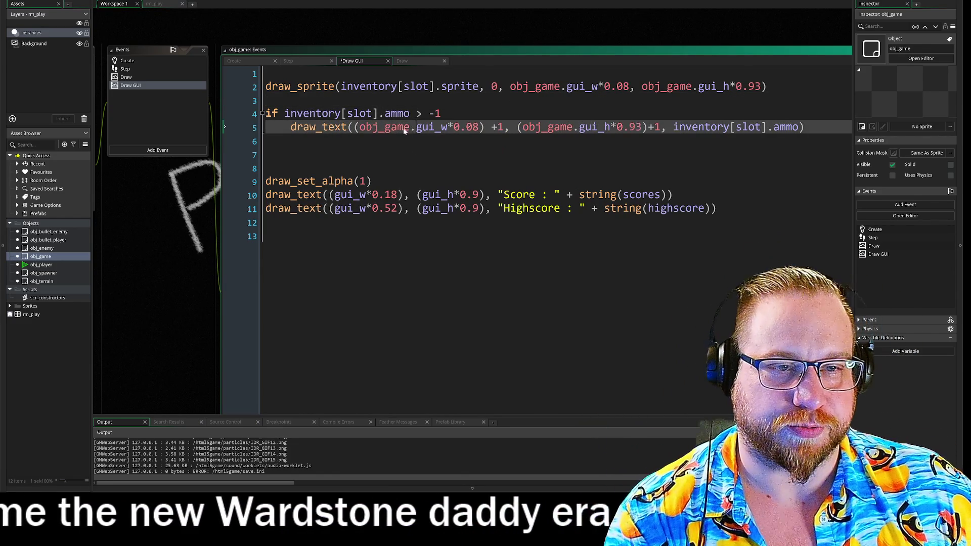
drag(415, 127, 359, 127)
key(BackSpace)
drag(522, 127, 466, 127)
key(BackSpace)
drag(692, 127, 554, 127)
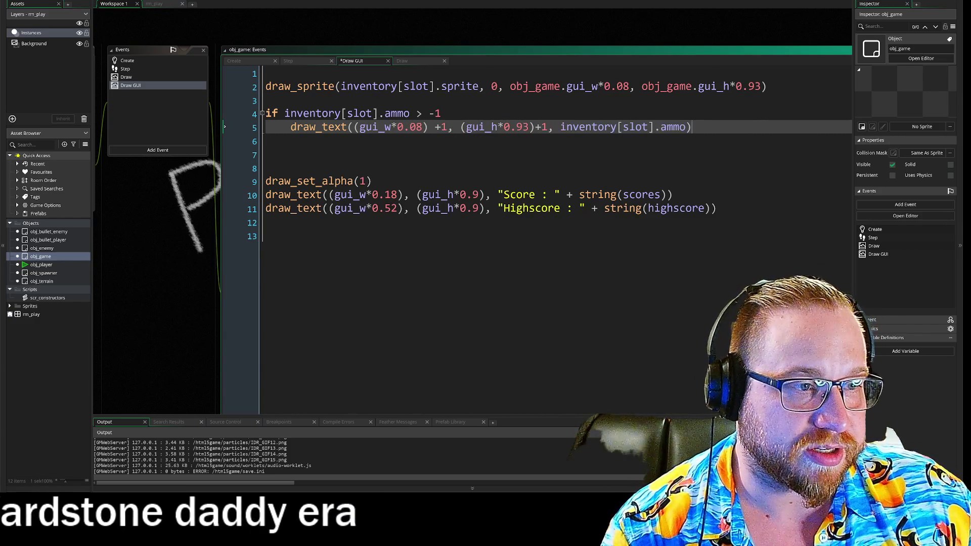
click(692, 127)
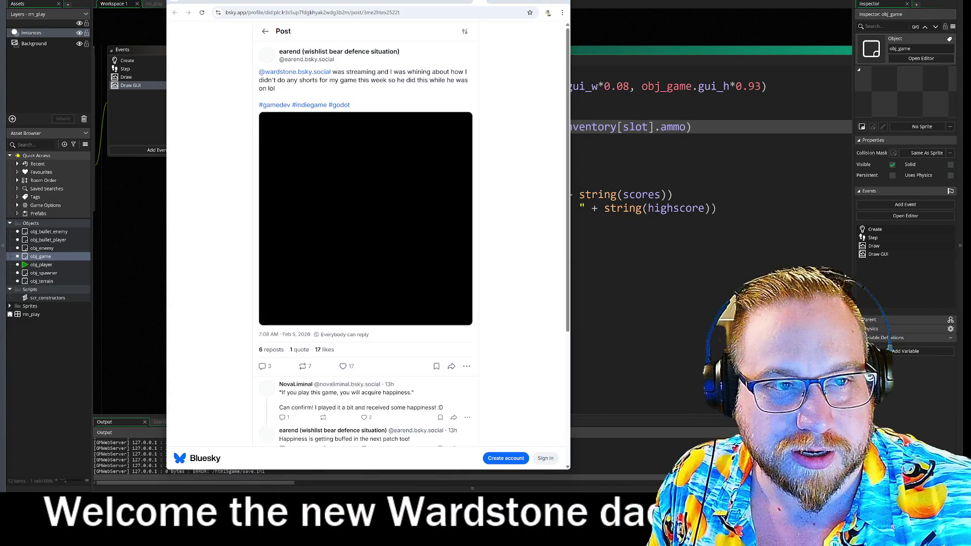
Watch the Bluesky post's video unmuted and fullscreen, then go to the Venteller scratch lines doc
click(452, 278)
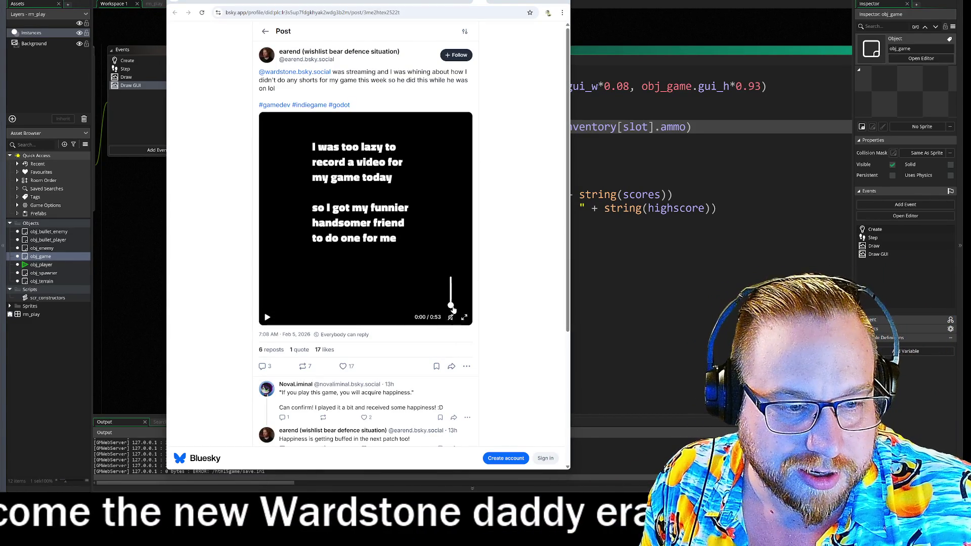
click(464, 317)
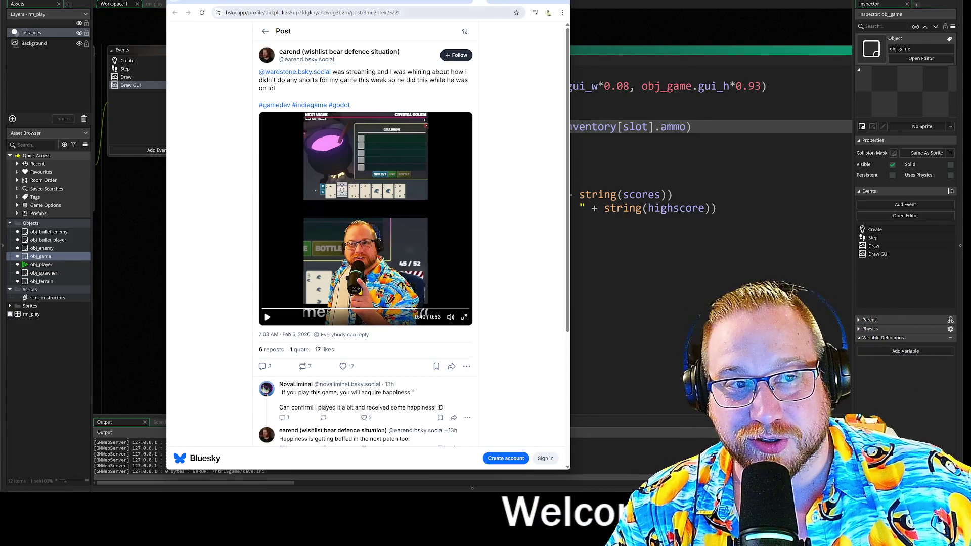
click(519, 5)
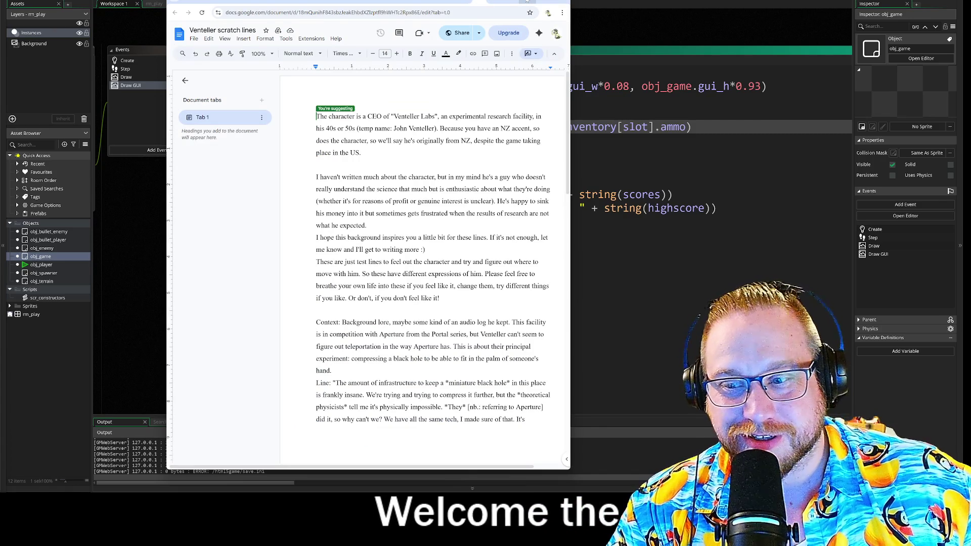
Minimise the browser and open File Explorer on the Videos folder
click(526, 1)
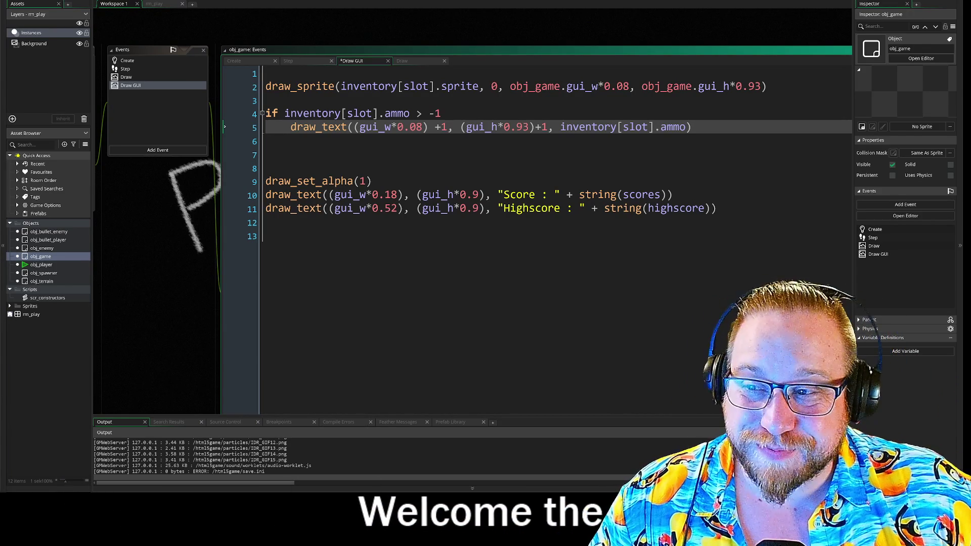
key(super+e)
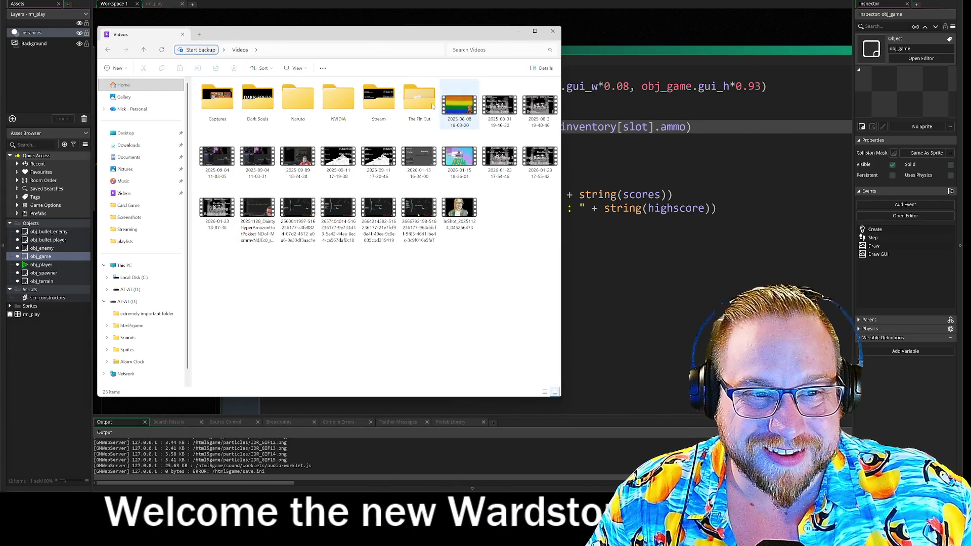
double_click(419, 96)
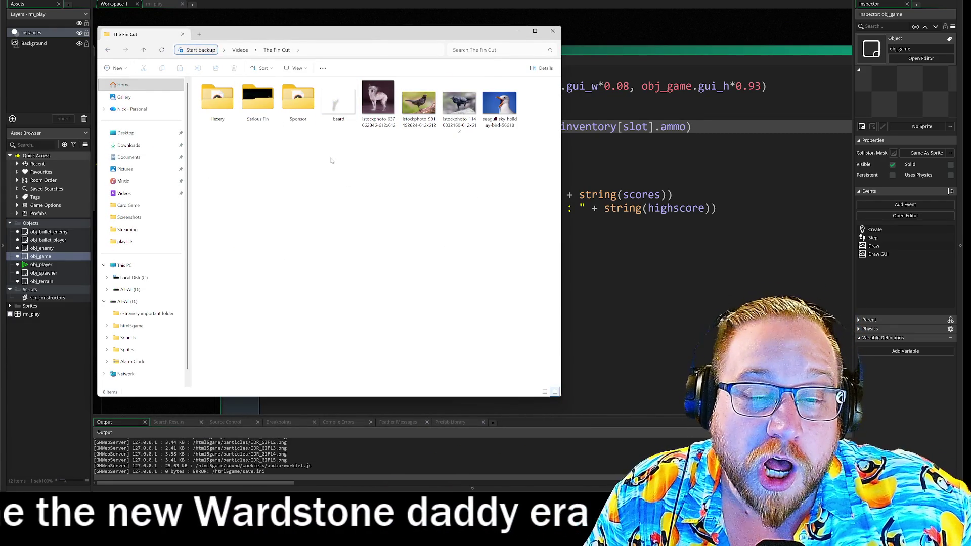
double_click(270, 106)
double_click(217, 103)
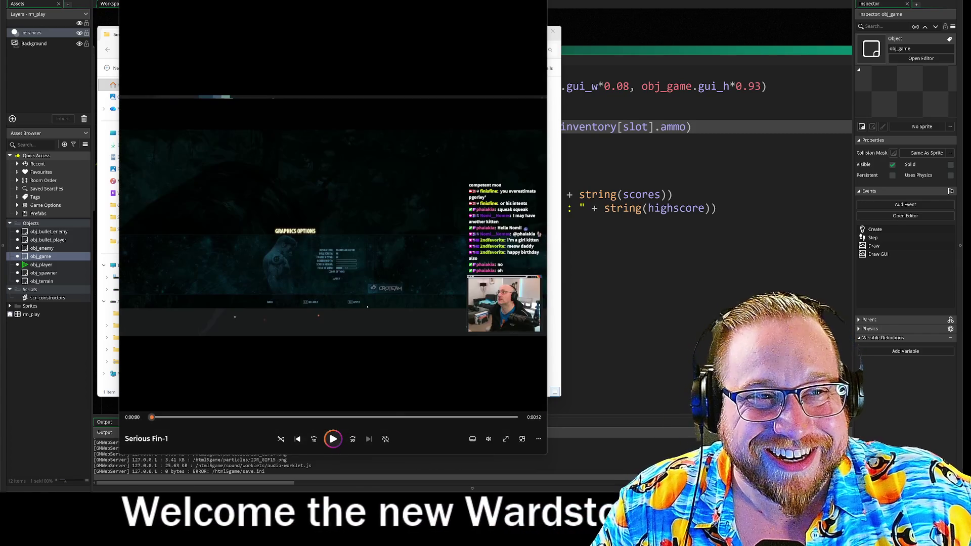
click(539, 7)
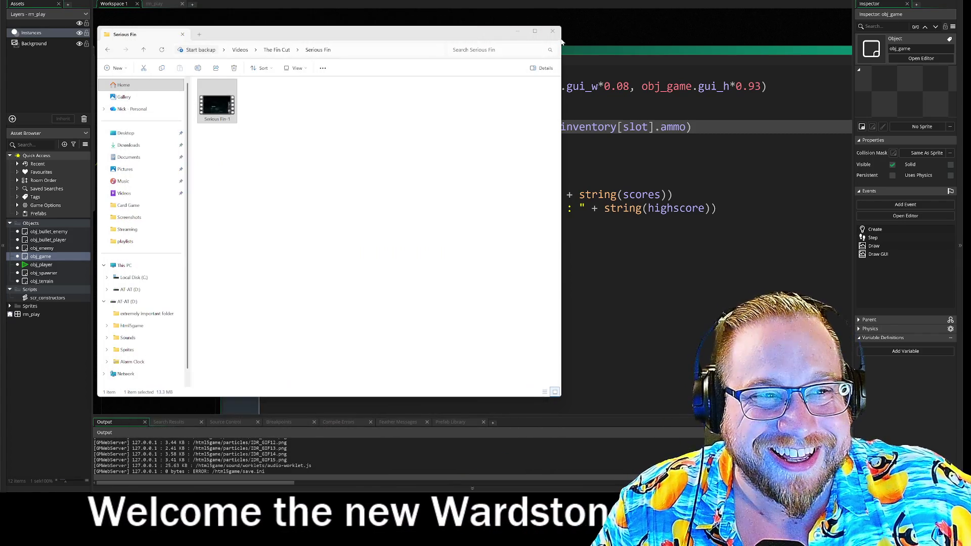
click(552, 31)
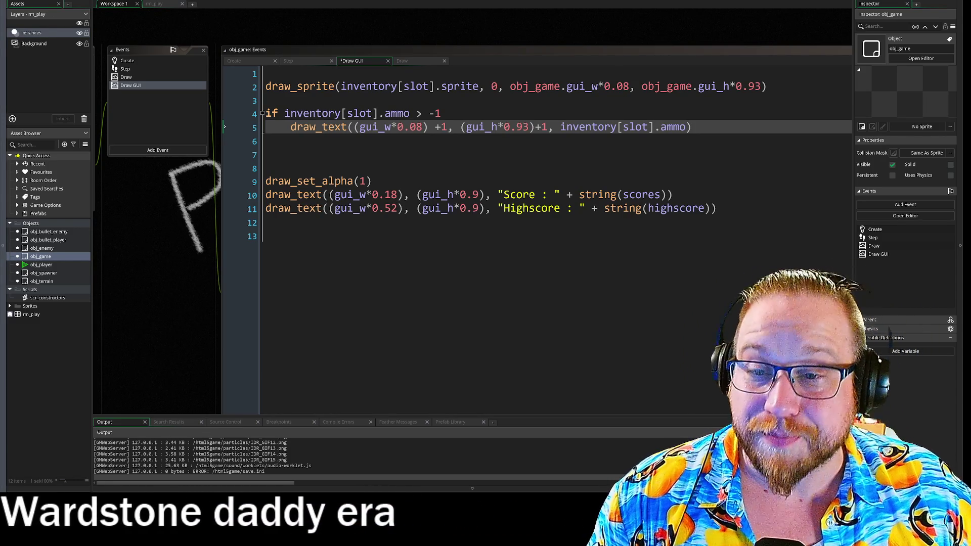
scroll(201, 254, down, 1)
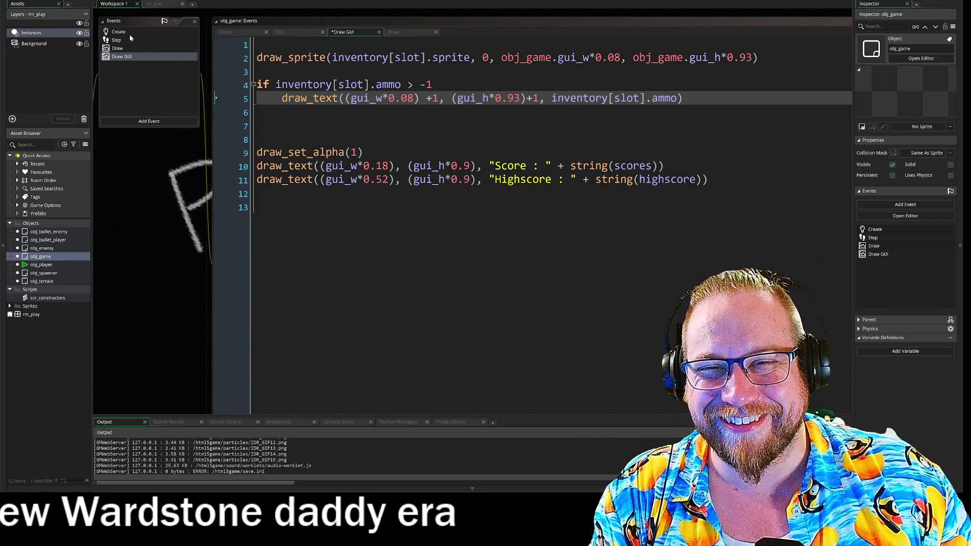
Open obj_game's Create event to view its save.ini highscore read and 500×500 GUI size
click(128, 32)
scroll(175, 117, down, 3)
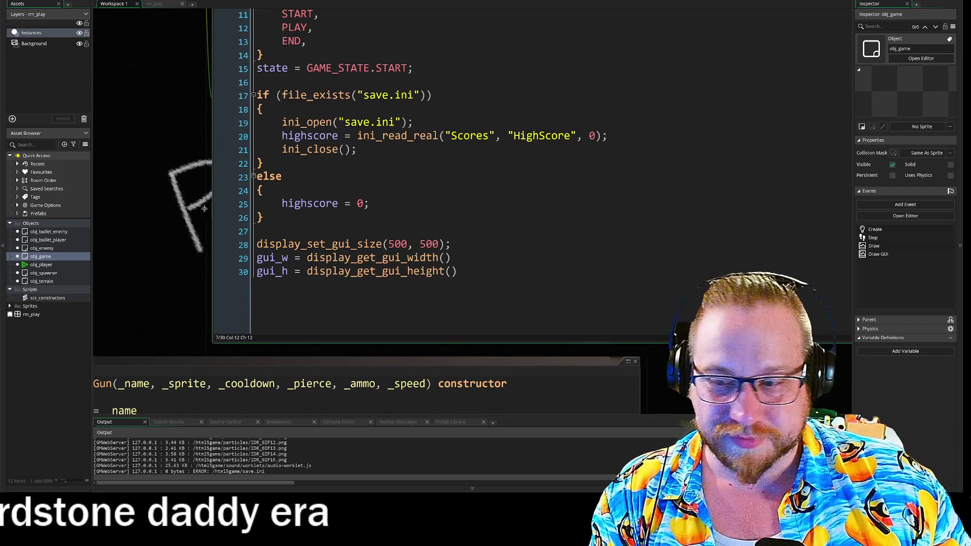
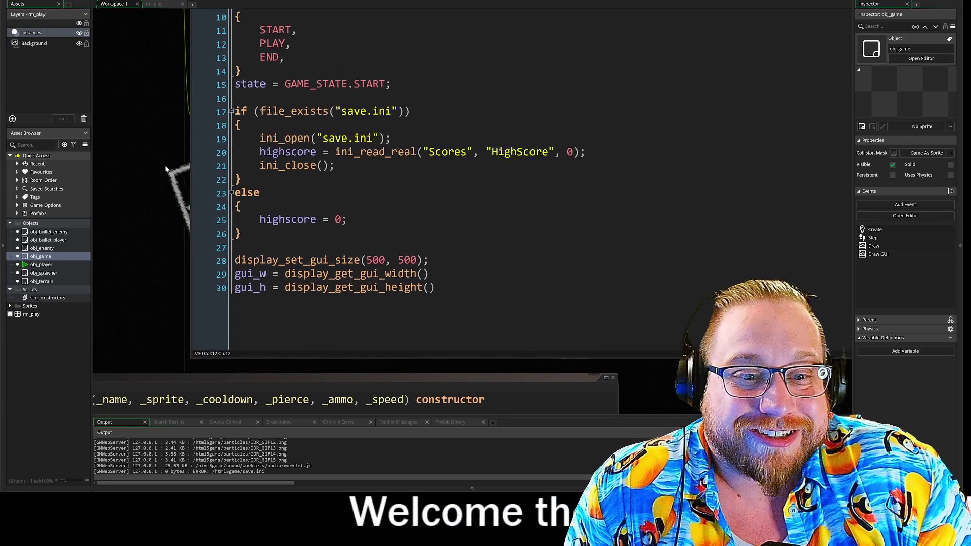
On line 16 of obj_game's Create code, replace the GUI size lines with inventory = [handgun, rifle, sniper], slot = 0, inv_len
click(138, 116)
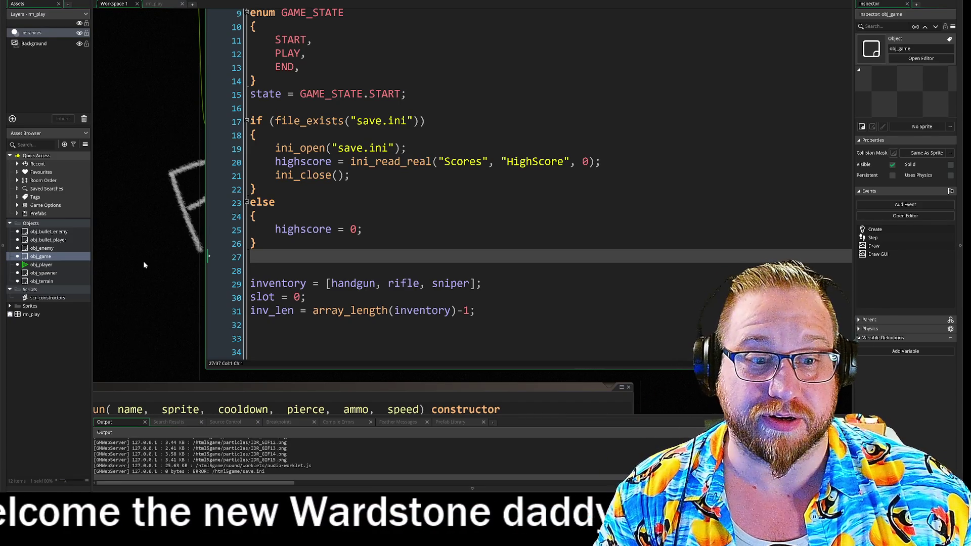
click(293, 148)
Pan to the Gun constructor script and start an obj_ prefix before handgun on line 29
mouse_move(175, 189)
mouse_down()
mouse_move(198, 290)
mouse_move(199, 110)
mouse_up()
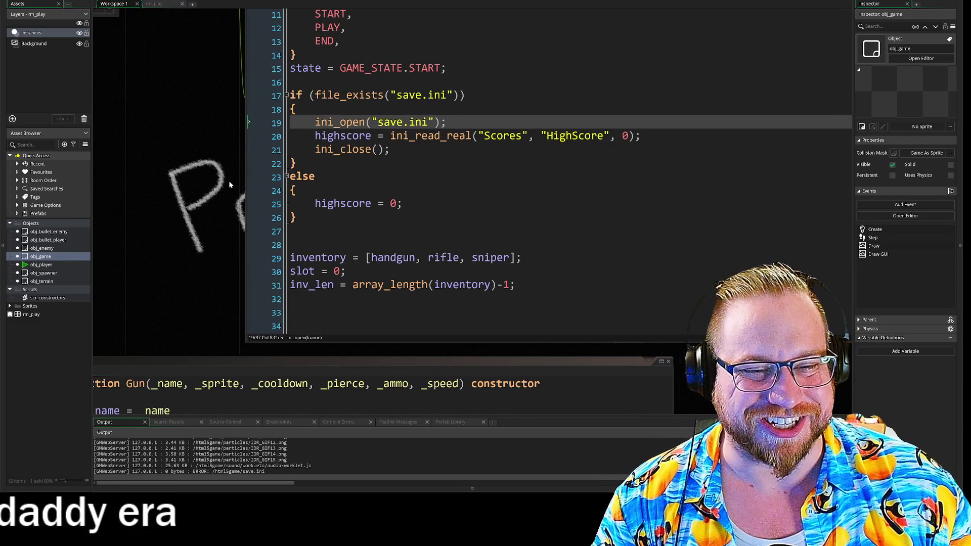
scroll(187, 150, down, 3)
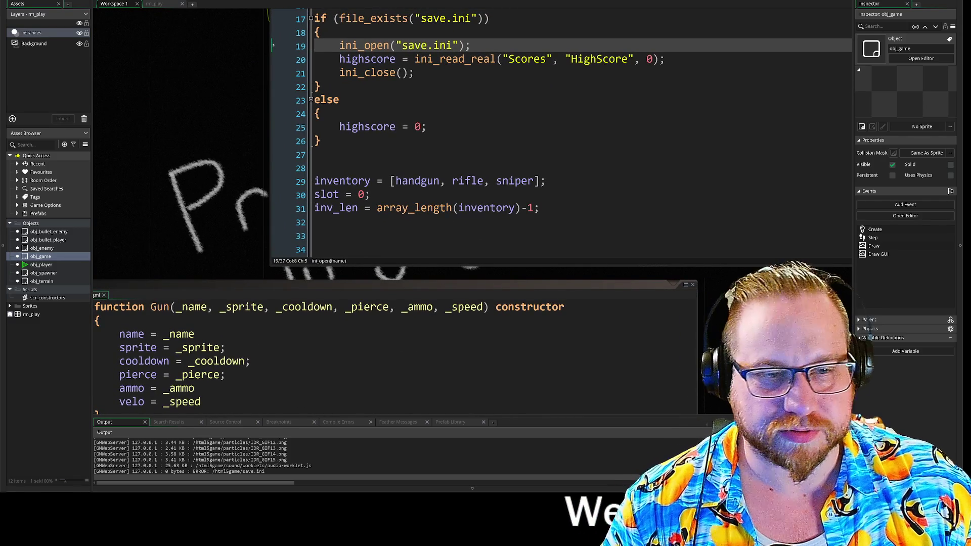
click(276, 177)
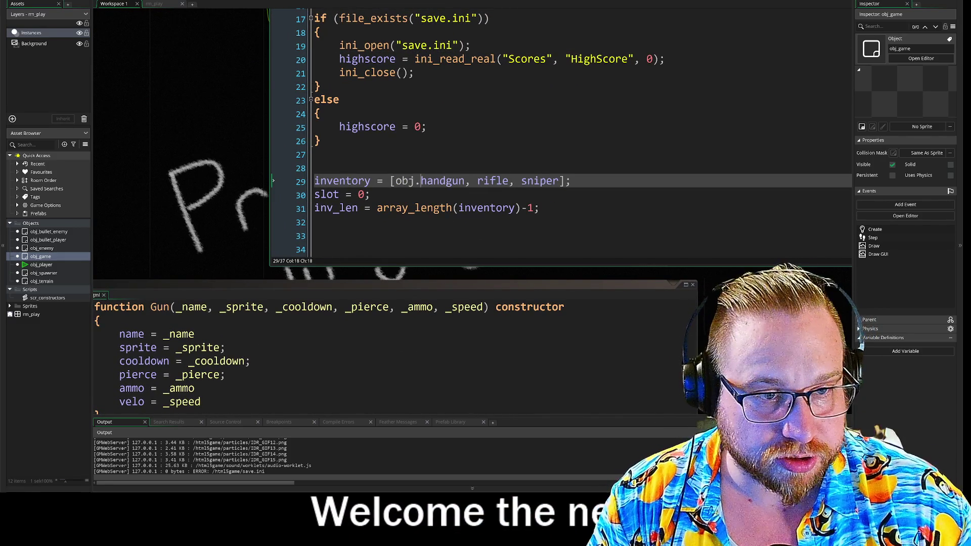
key(BackSpace)
text(_)
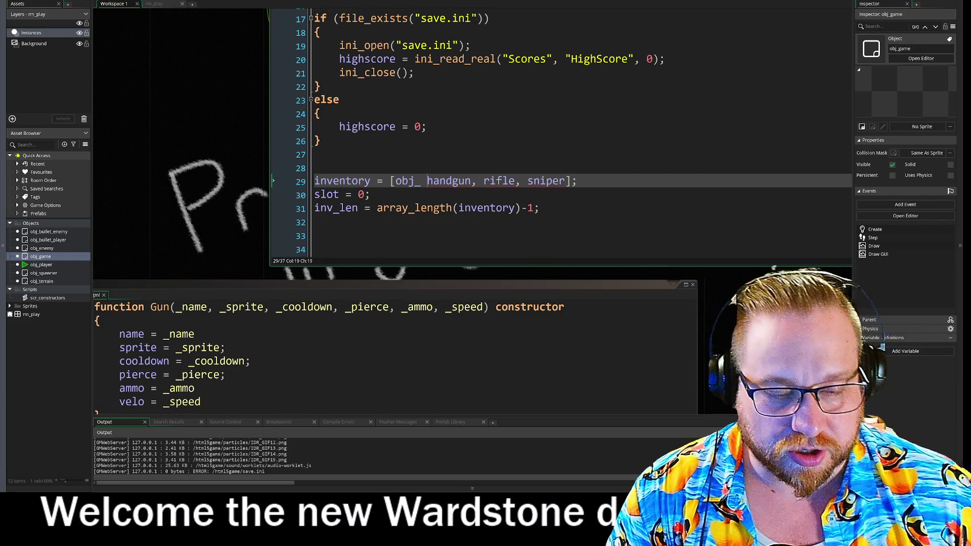
Complete the prefix so the first inventory entry reads obj_player.handgun
key(Left)
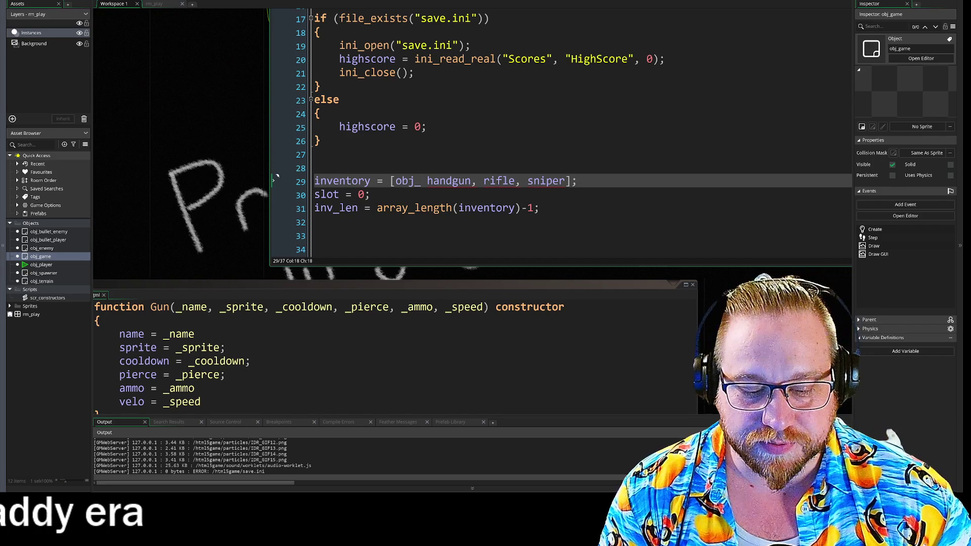
text(player)
key(Escape)
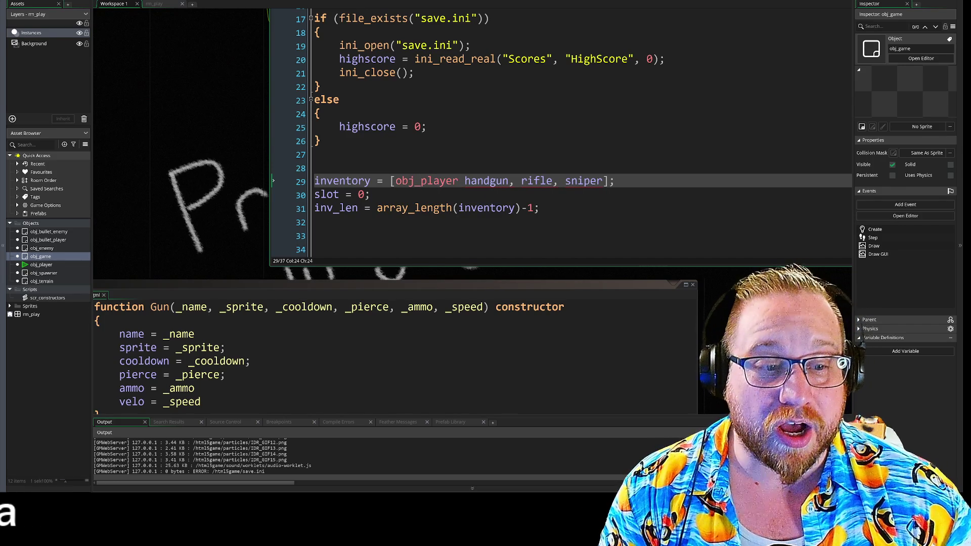
text(.)
key(Escape)
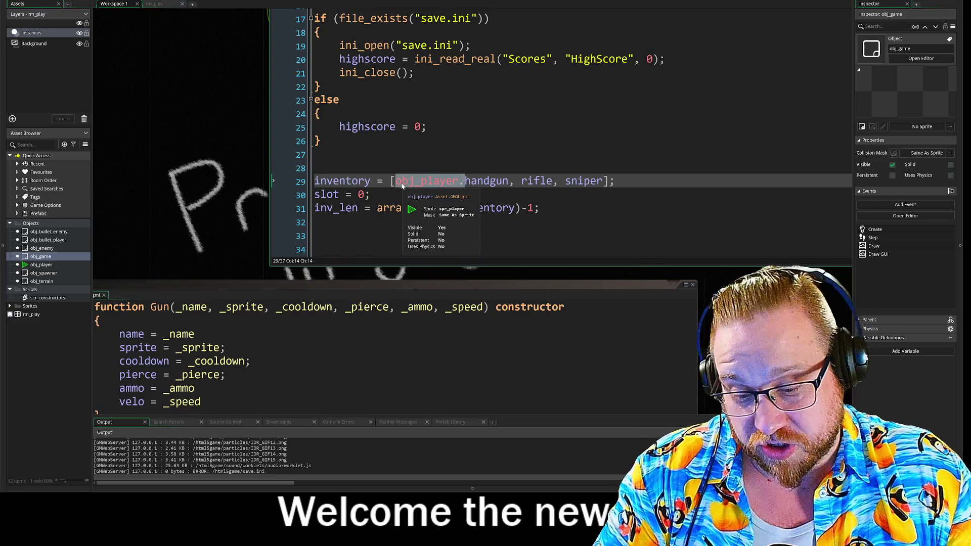
Copy obj_player. and paste it before rifle and sniper in the inventory array
key(ctrl+c)
click(521, 180)
key(ctrl+v)
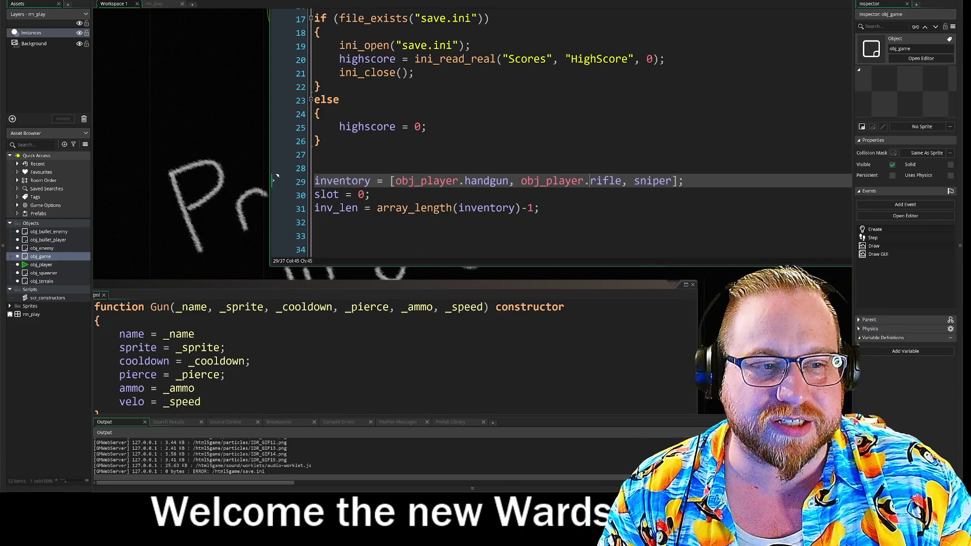
click(703, 180)
key(ctrl+v)
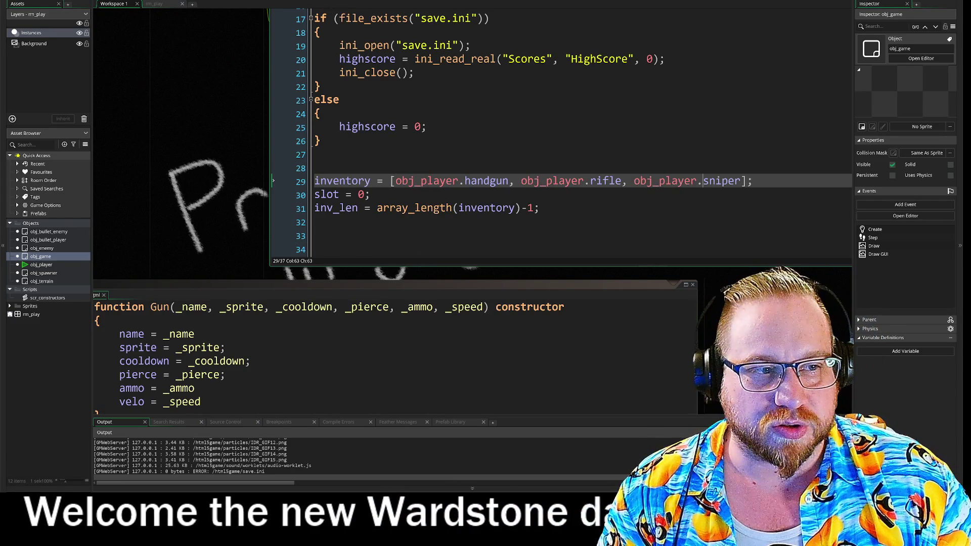
click(314, 168)
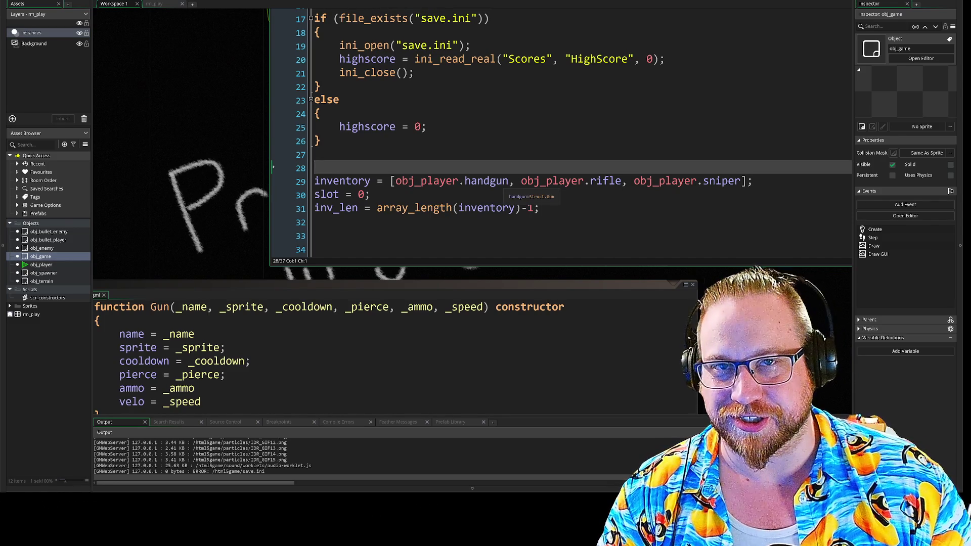
click(371, 194)
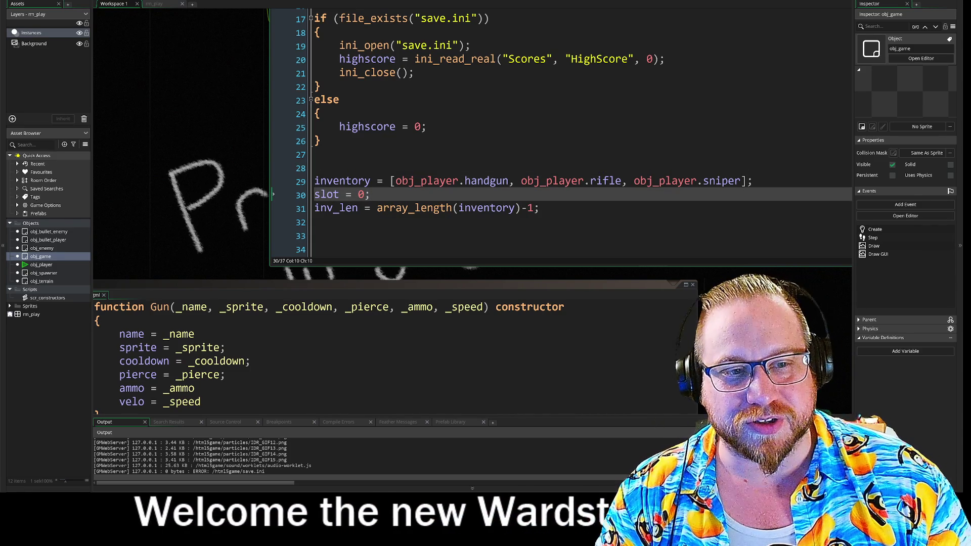
click(539, 208)
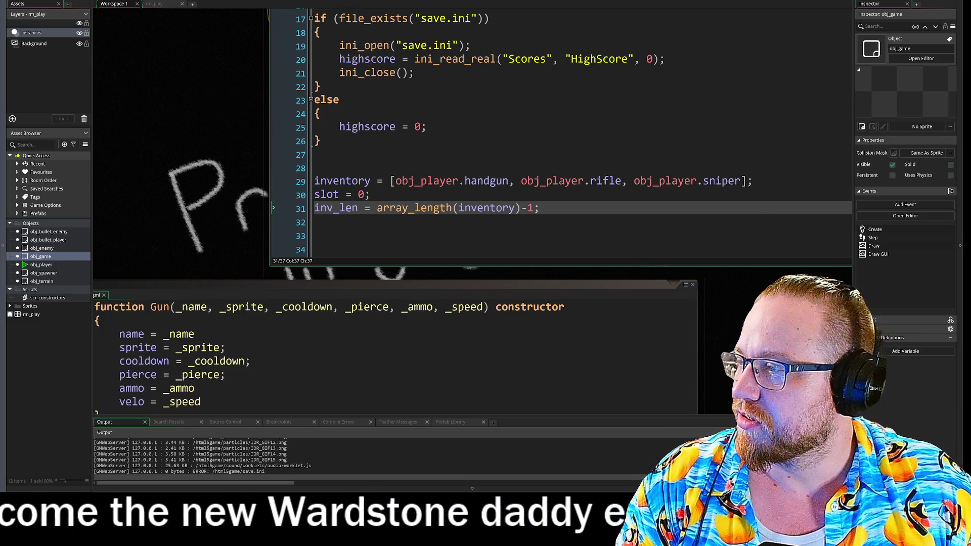
Review Create code lines 10–31, then switch to the rm_play room editor
mouse_move(275, 51)
mouse_down()
mouse_move(384, 253)
mouse_move(501, 334)
mouse_up()
click(463, 280)
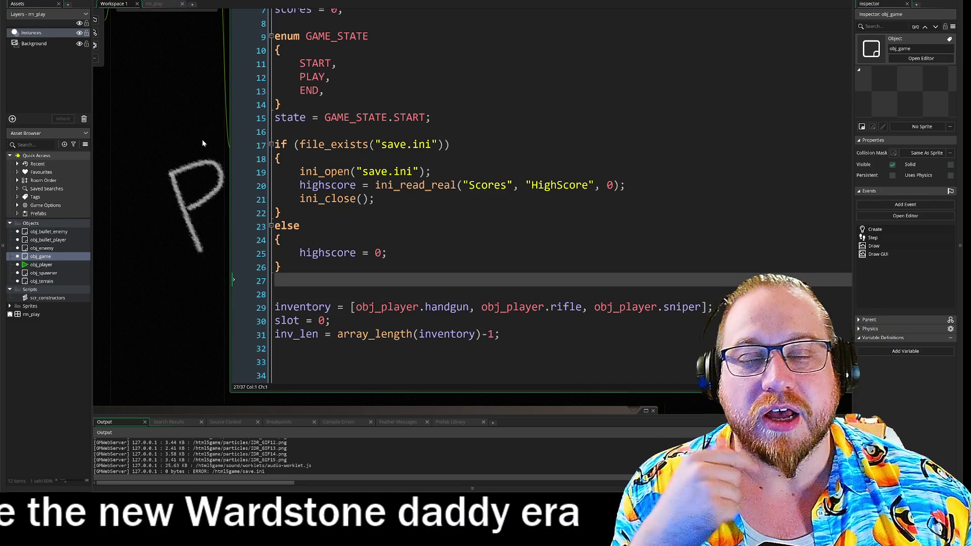
scroll(202, 140, up, 5)
drag(204, 223, 179, 225)
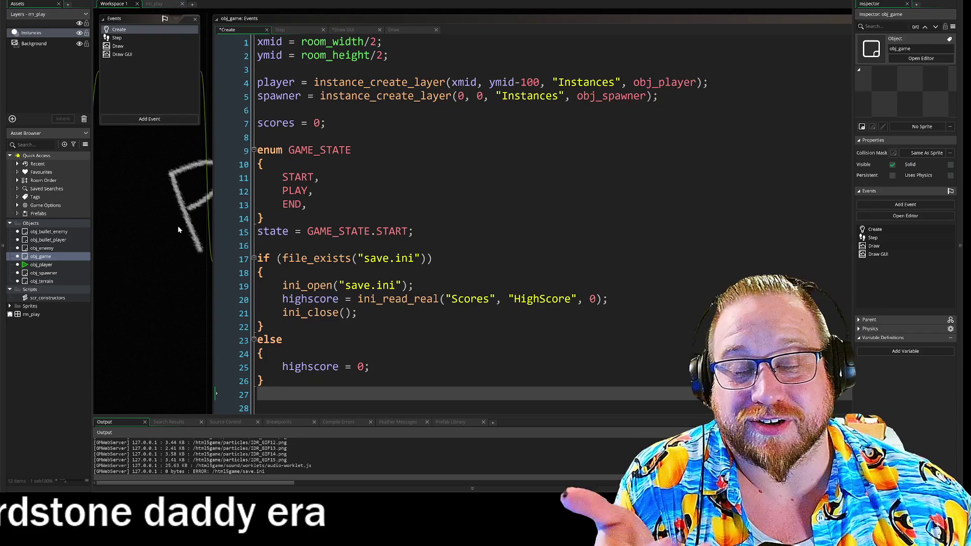
click(156, 4)
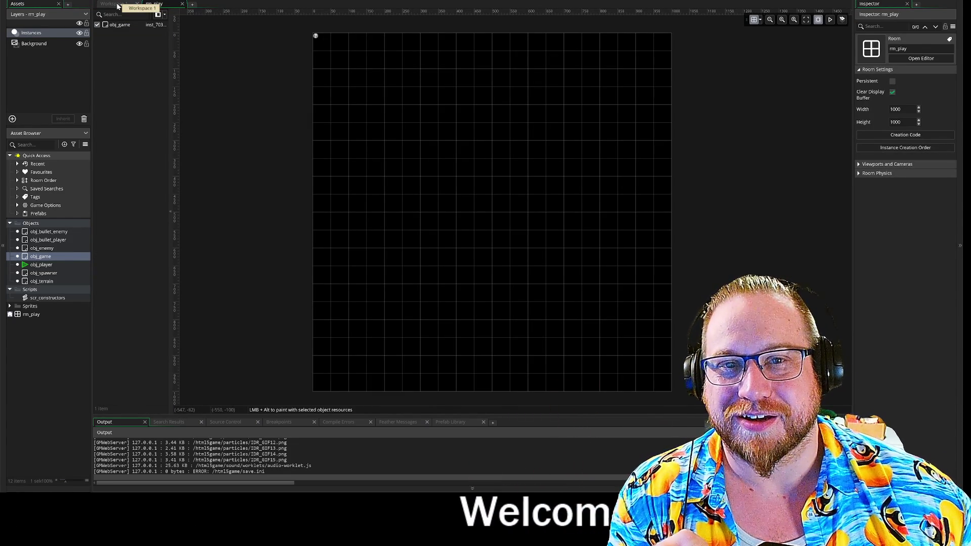
click(117, 6)
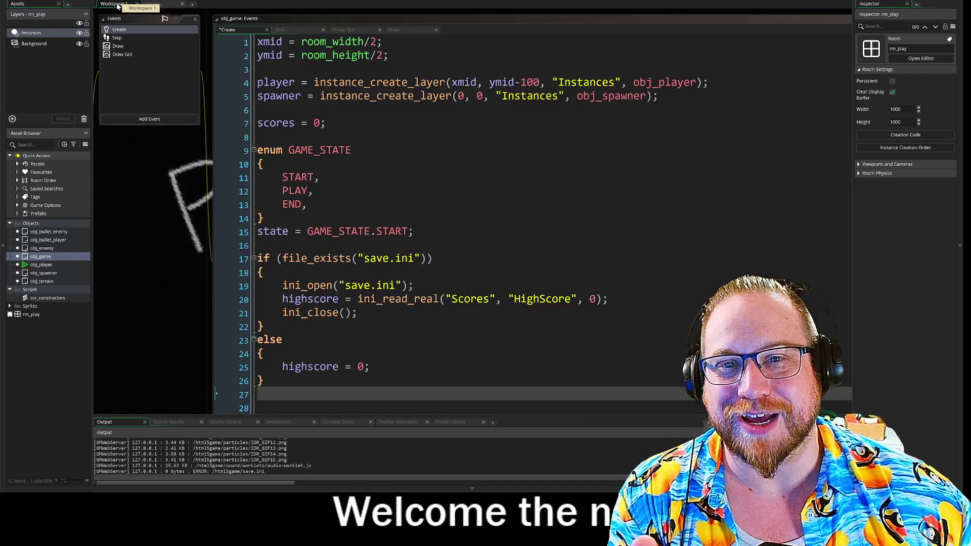
drag(217, 150, 216, 205)
click(216, 217)
click(414, 231)
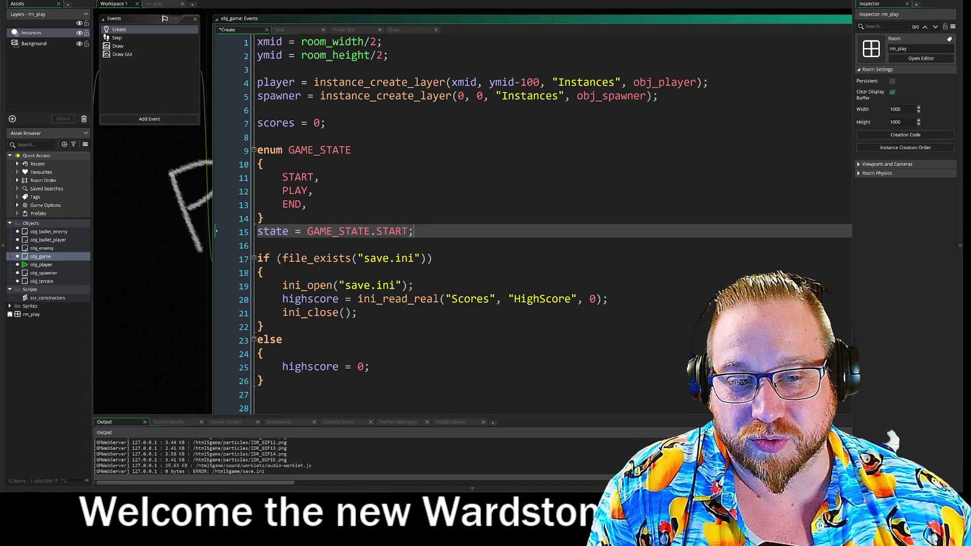
scroll(455, 253, down, 3)
mouse_move(247, 175)
mouse_down()
mouse_move(410, 175)
mouse_move(349, 284)
mouse_move(234, 311)
mouse_up()
click(193, 311)
scroll(213, 242, up, 5)
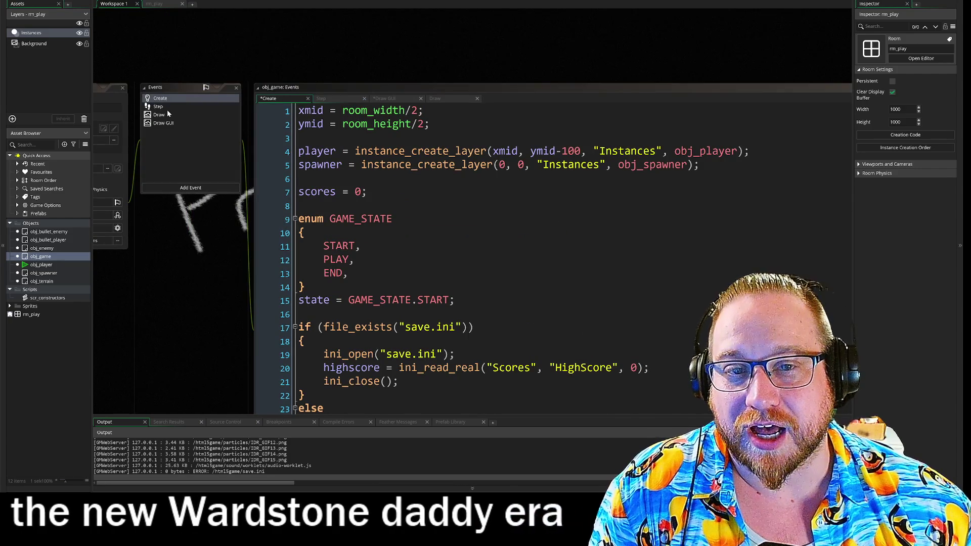
scroll(228, 222, down, 3)
scroll(162, 263, down, 3)
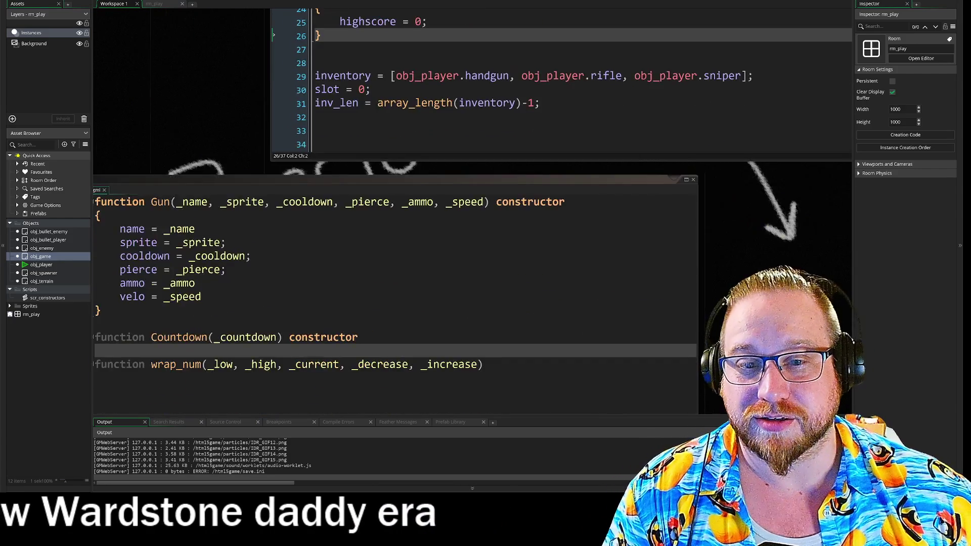
click(369, 192)
drag(232, 124, 238, 303)
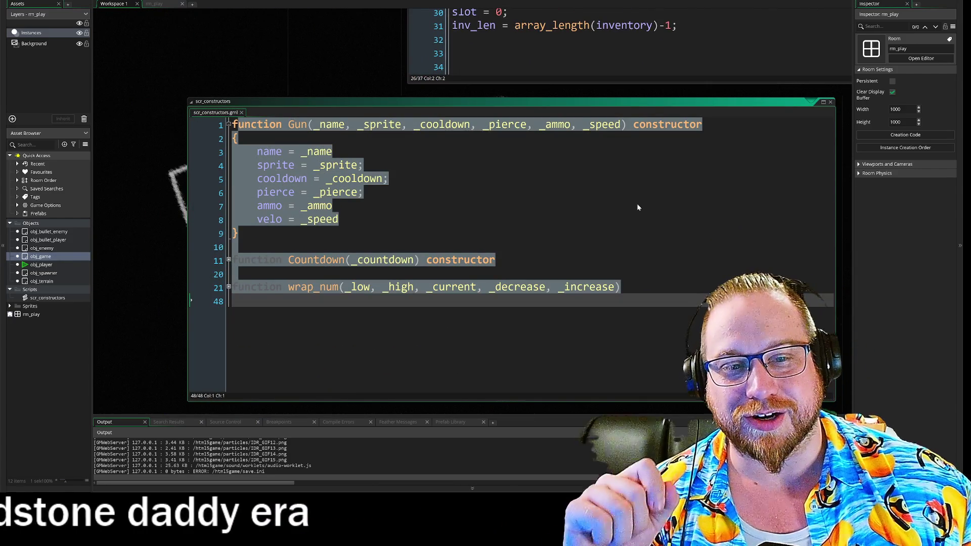
click(398, 247)
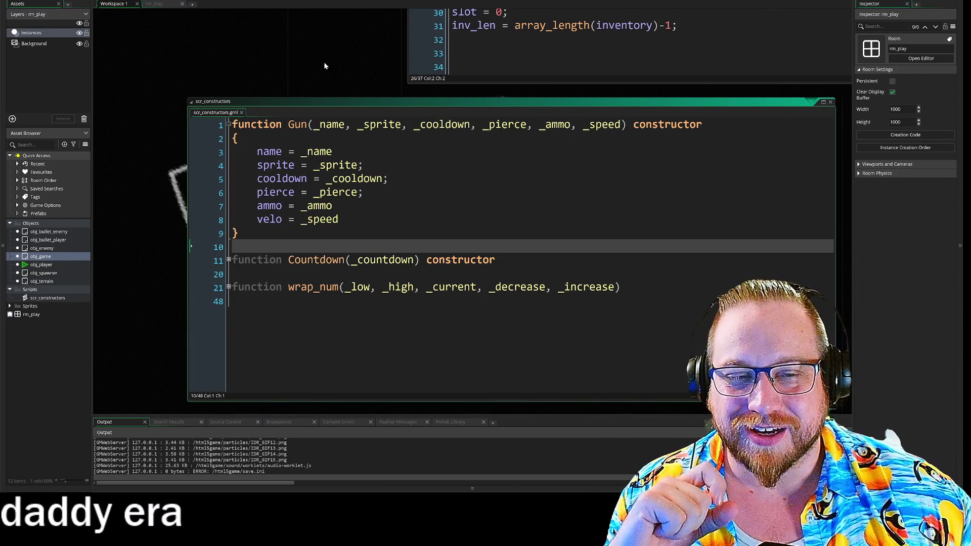
scroll(250, 66, right, 3)
scroll(274, 63, down, 2)
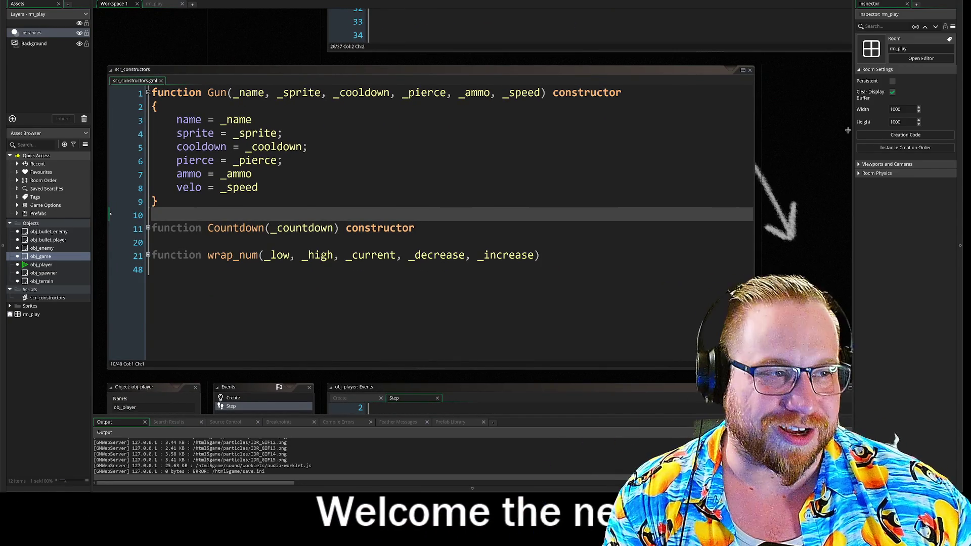
scroll(800, 138, down, 2)
scroll(800, 138, right, 1)
scroll(770, 114, down, 2)
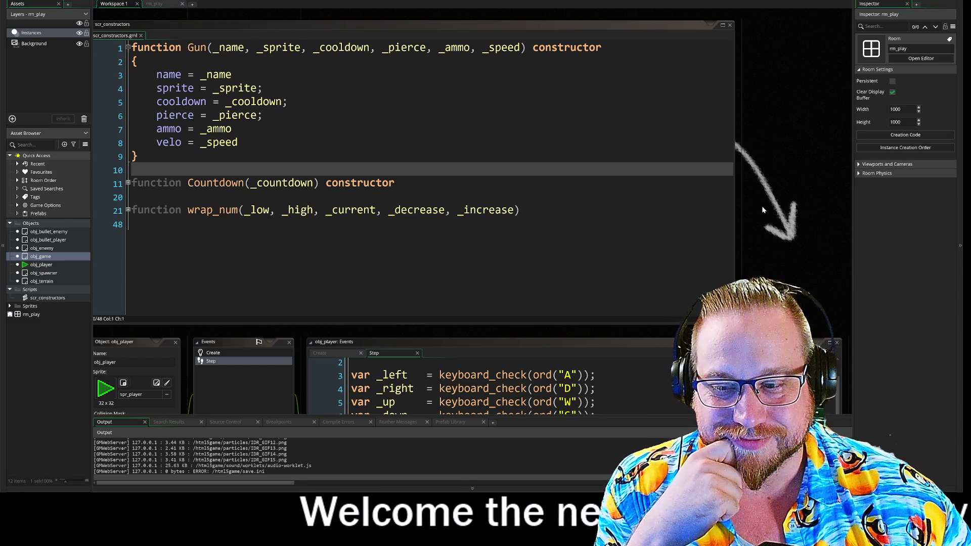
drag(772, 206, 786, 226)
scroll(803, 233, down, 2)
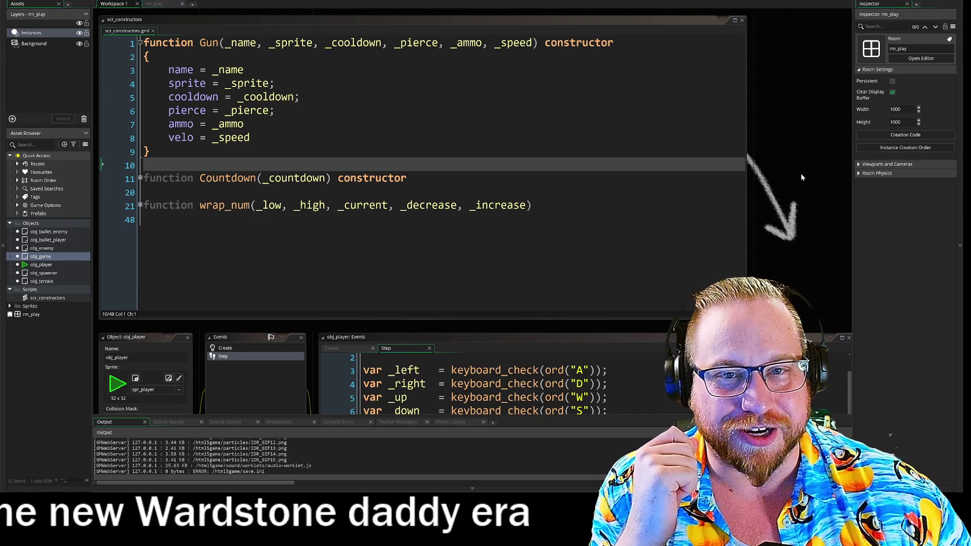
Close the scr_constructors script and select the movement code in obj_player's Step event
click(741, 20)
scroll(292, 151, down, 10)
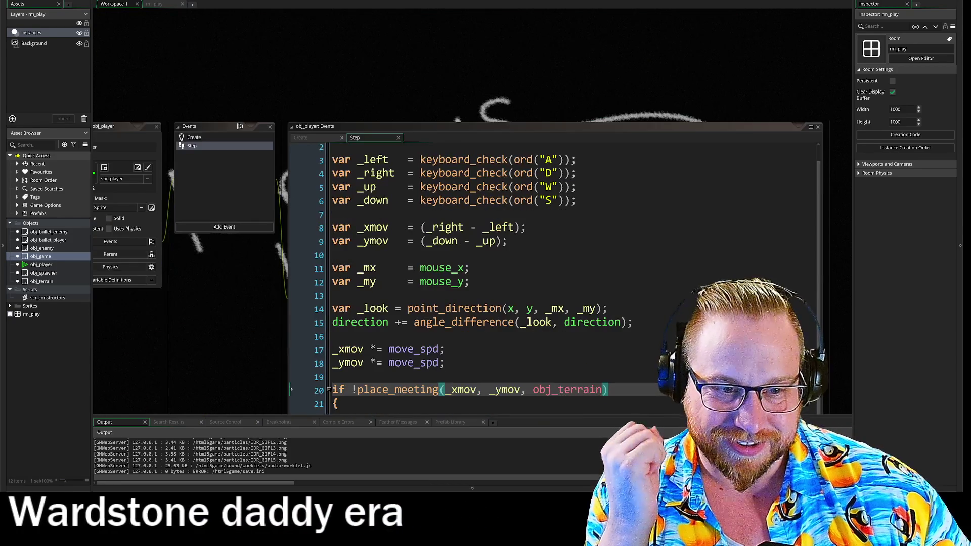
scroll(292, 217, up, 5)
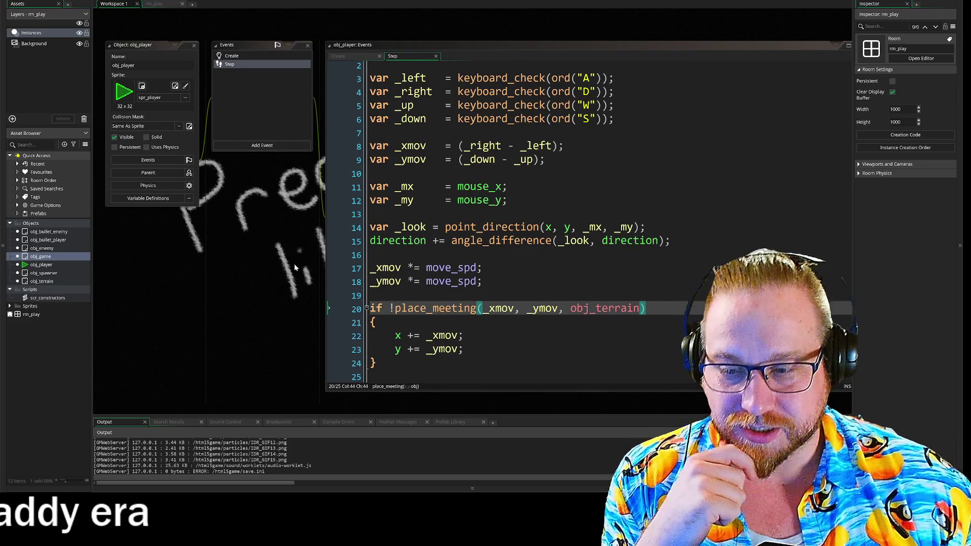
scroll(282, 311, down, 1)
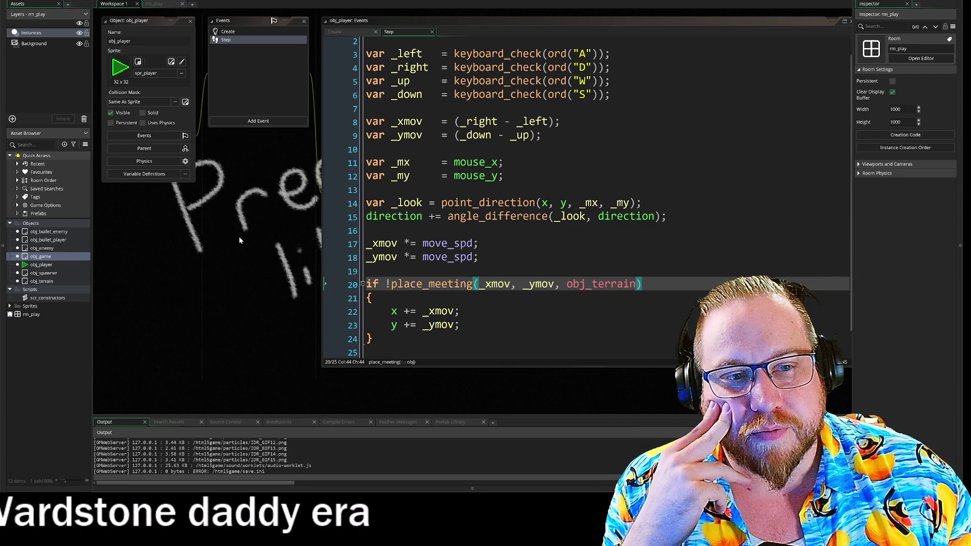
mouse_move(323, 51)
mouse_down()
mouse_move(568, 92)
mouse_move(417, 322)
mouse_up()
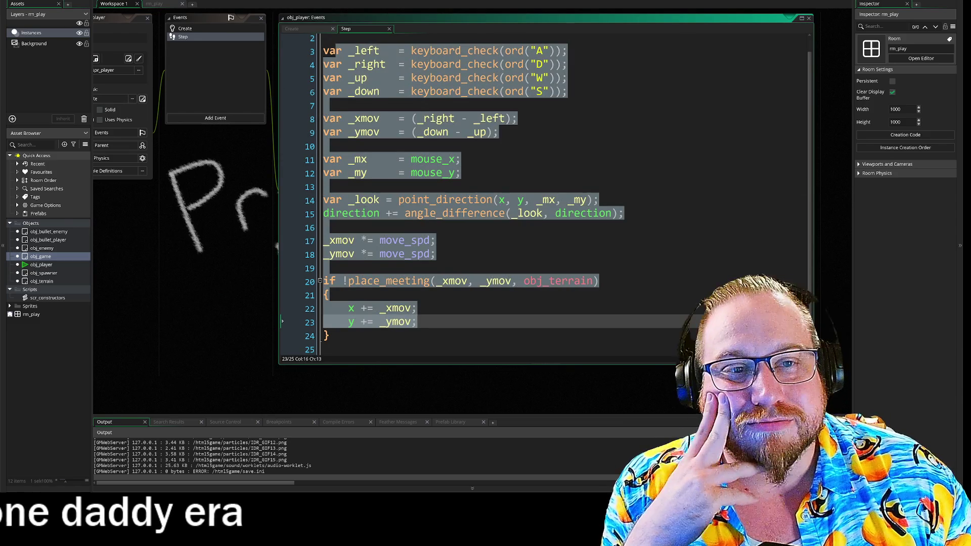
click(416, 322)
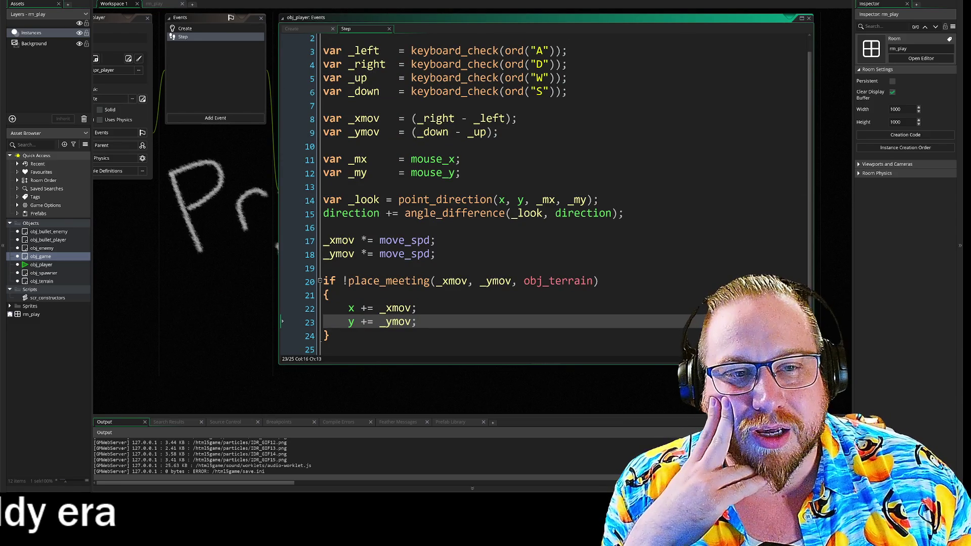
scroll(455, 202, up, 1)
mouse_move(323, 40)
mouse_down()
mouse_move(585, 40)
mouse_move(435, 271)
mouse_move(416, 338)
mouse_up()
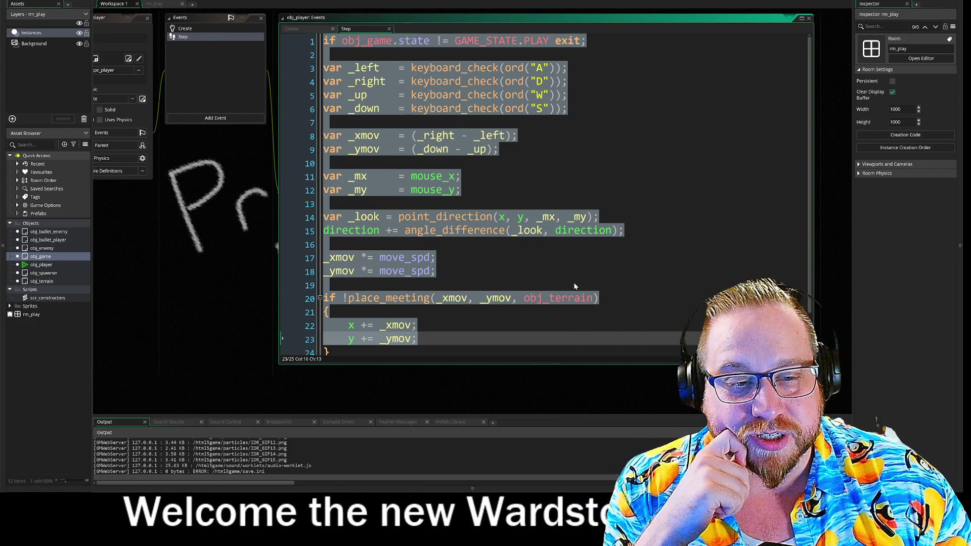
click(575, 285)
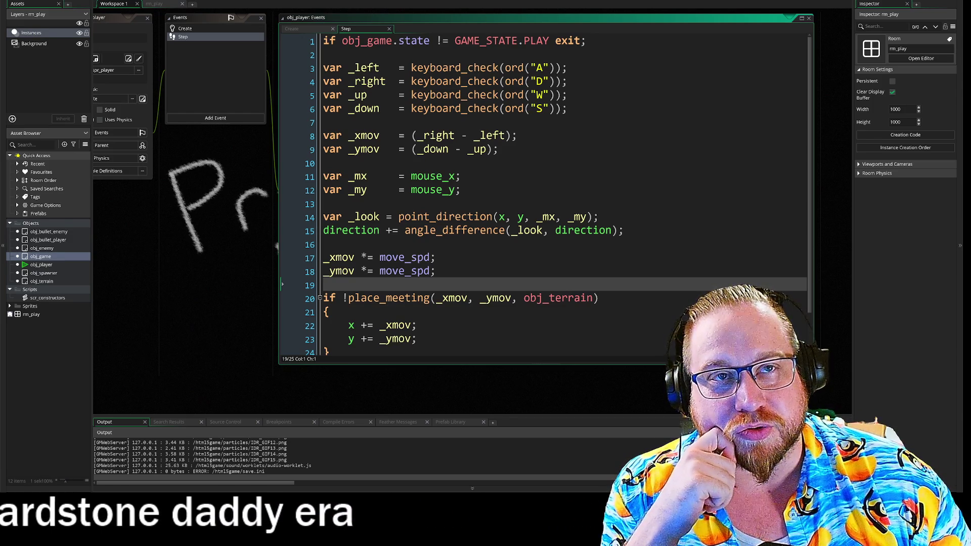
mouse_move(561, 299)
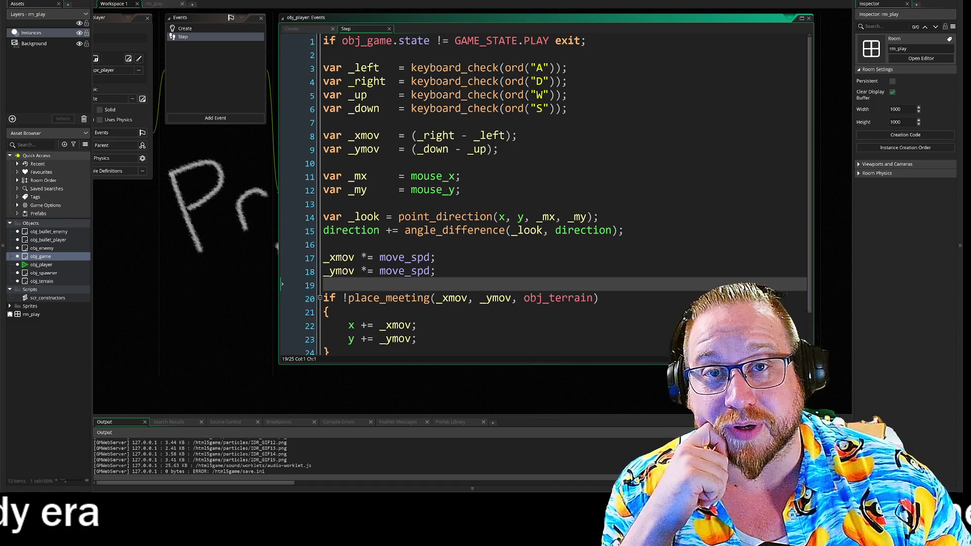
drag(234, 241, 272, 241)
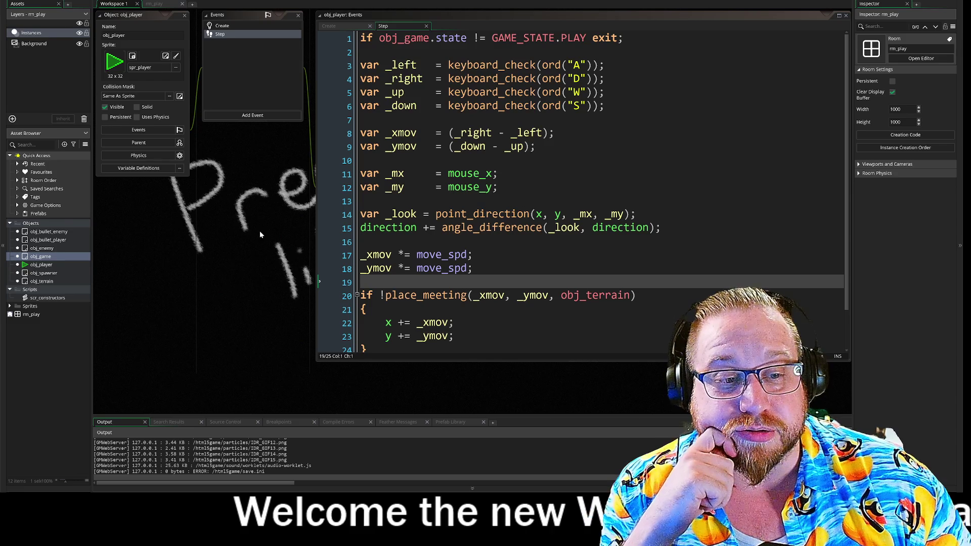
drag(261, 235, 255, 235)
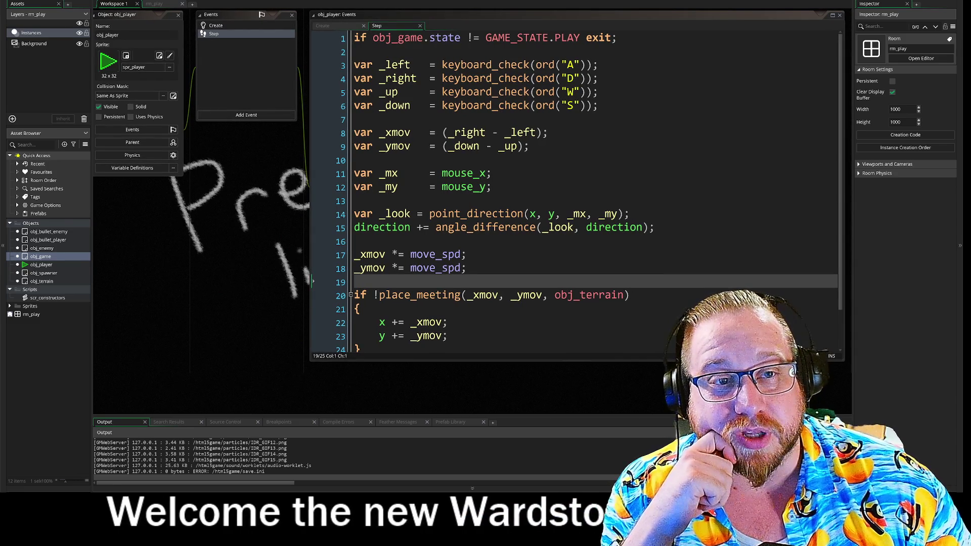
mouse_move(354, 38)
mouse_down()
mouse_move(616, 37)
mouse_move(465, 254)
mouse_move(357, 309)
mouse_move(360, 346)
mouse_up()
click(360, 346)
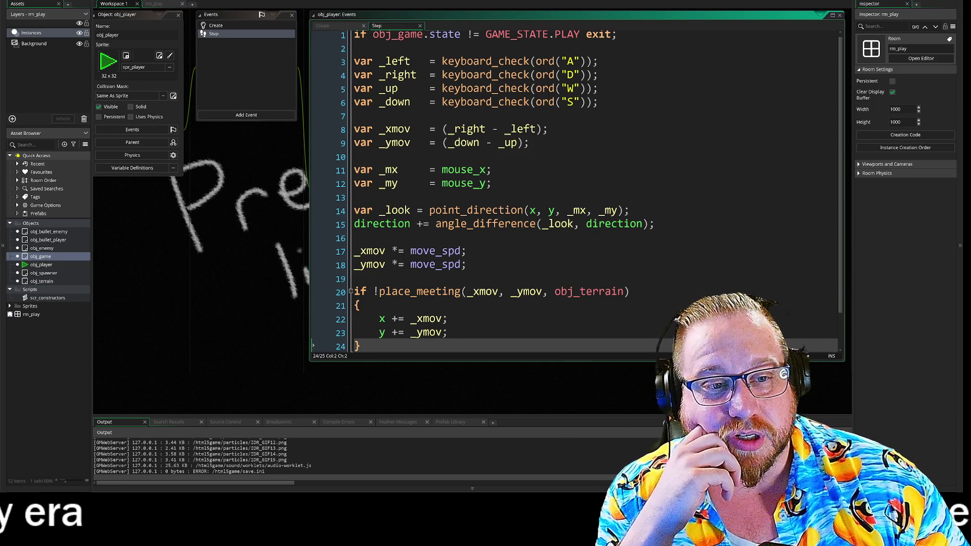
scroll(574, 188, up, 1)
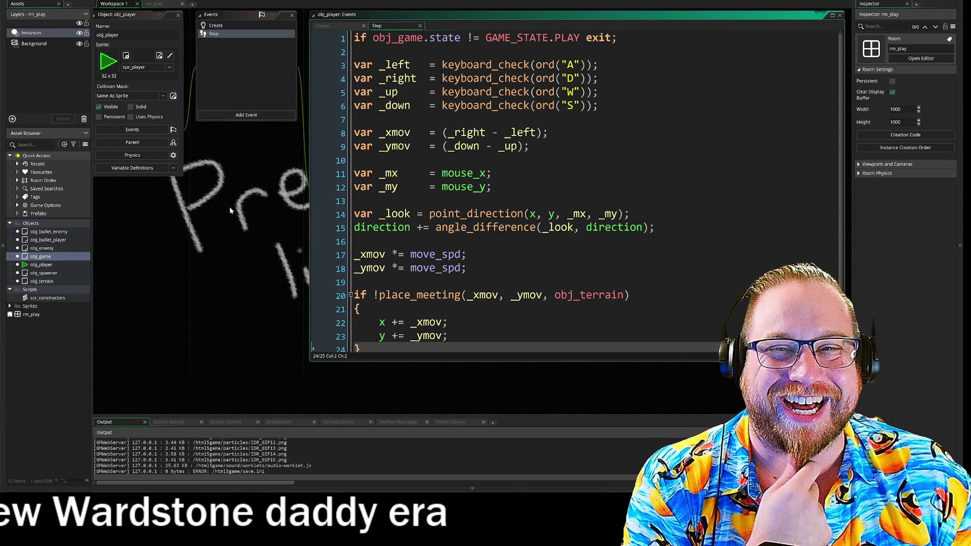
scroll(243, 219, down, 1)
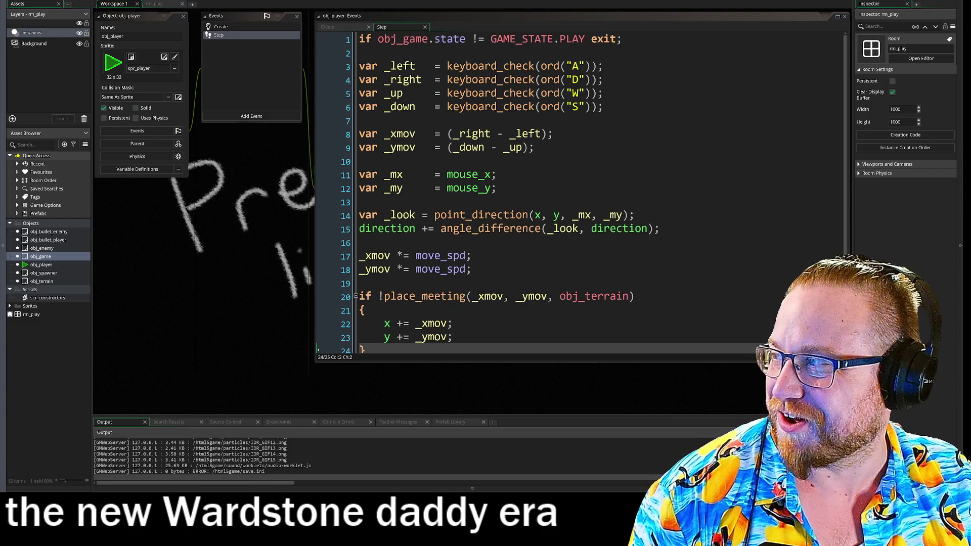
scroll(260, 274, up, 1)
Use the workspace context menu's Windows > Close All to close every editor
scroll(307, 76, up, 4)
scroll(341, 47, down, 10)
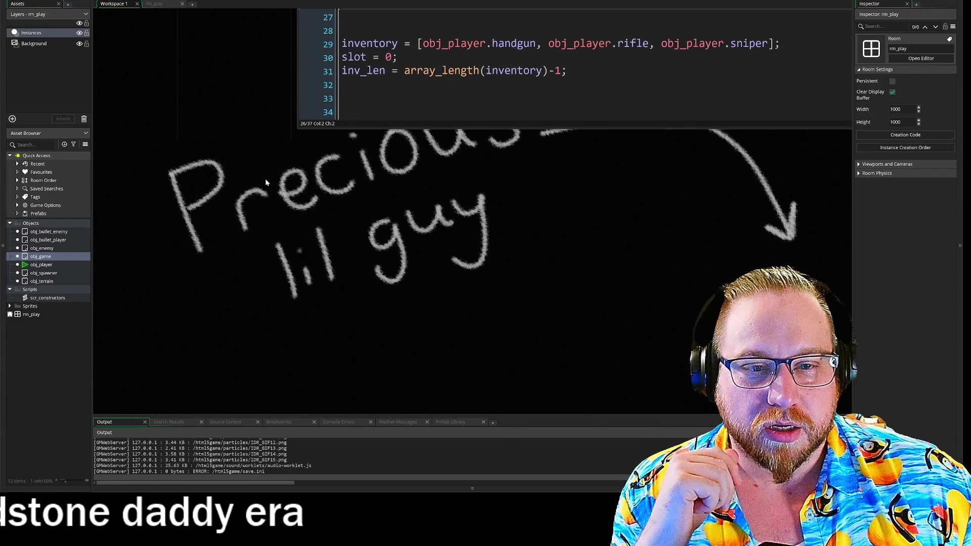
mouse_move(275, 188)
click(315, 211)
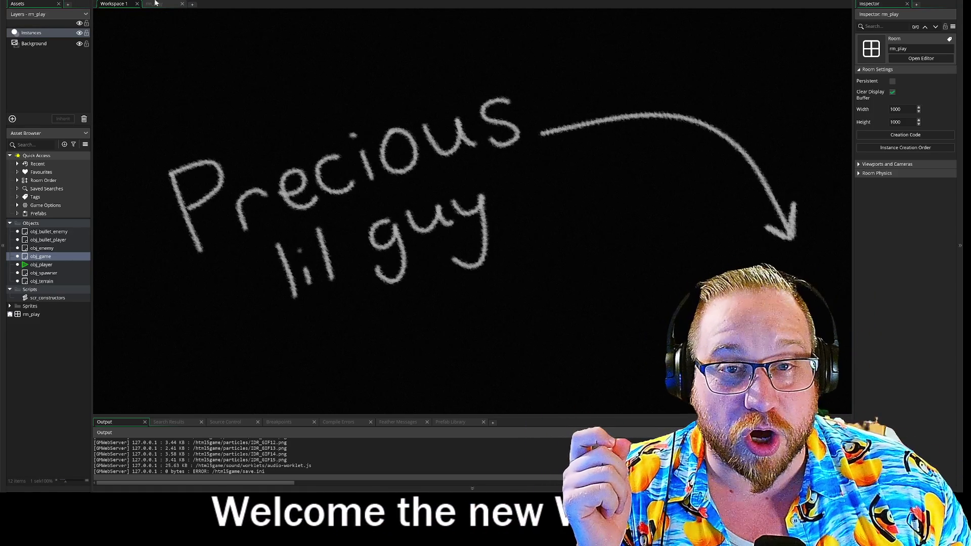
click(153, 4)
click(115, 5)
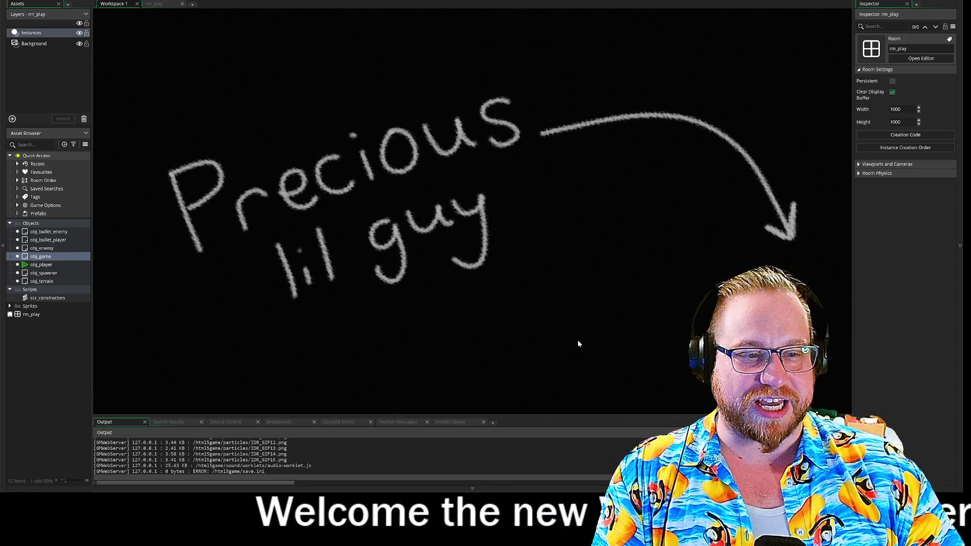
Collapse the bottom Output panel and the right-hand Inspector panel
click(561, 489)
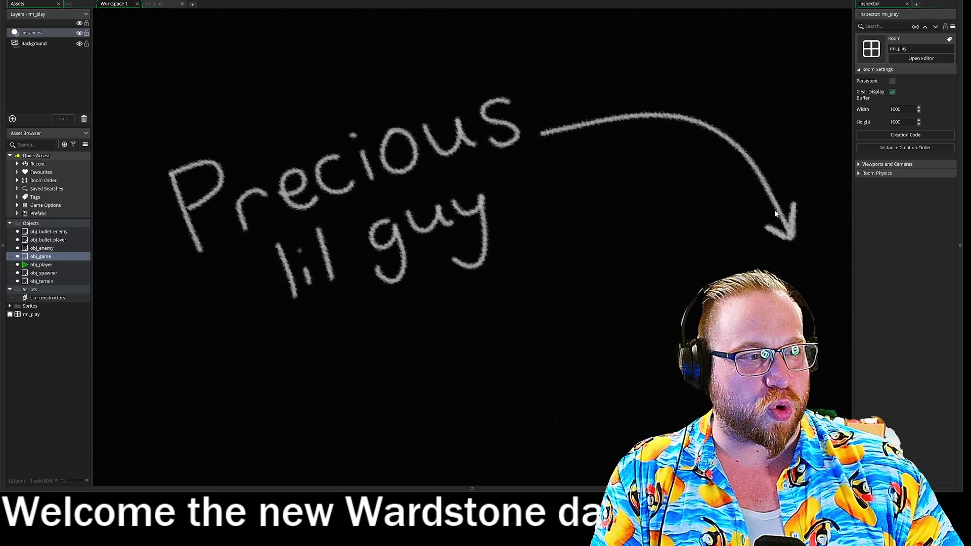
click(960, 245)
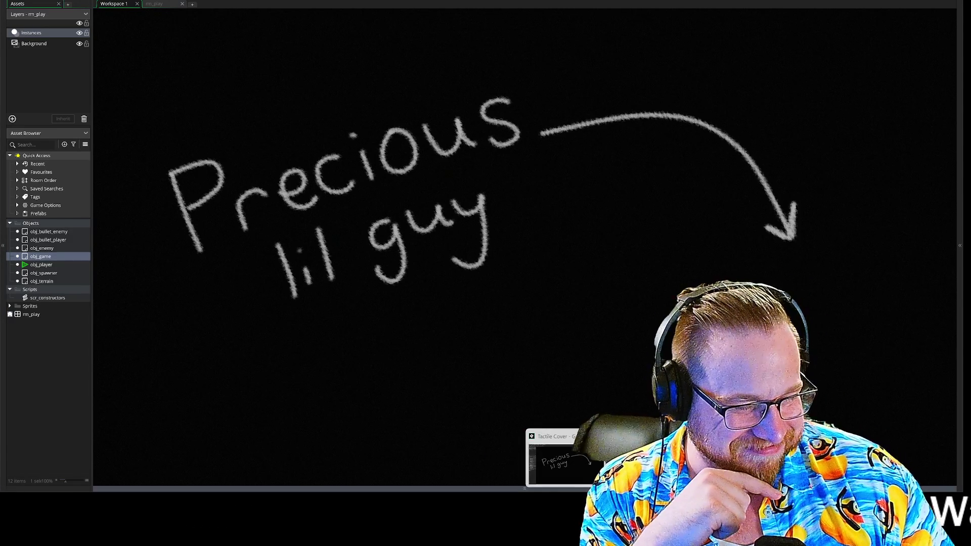
Open obj_game from the Asset Browser with its Create event code
double_click(40, 257)
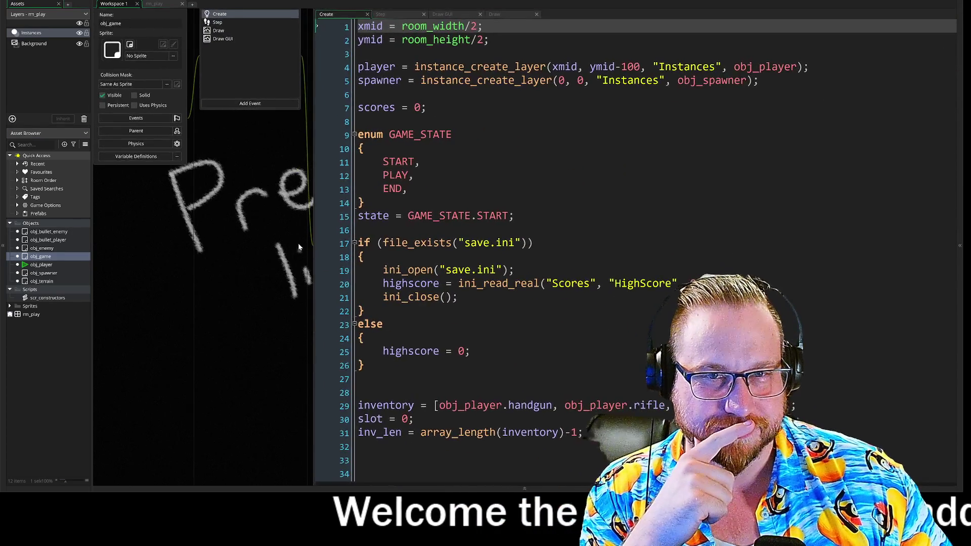
drag(296, 243, 245, 241)
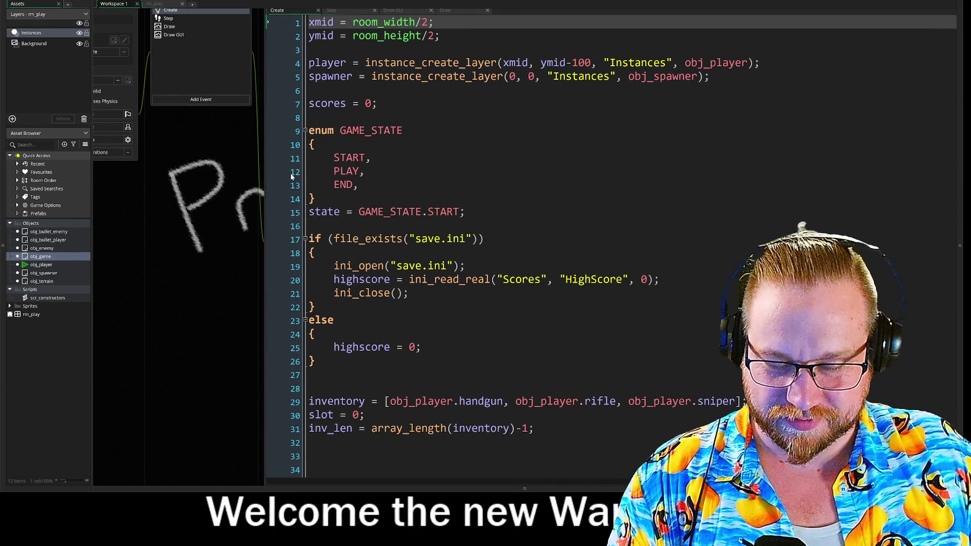
drag(224, 251, 171, 271)
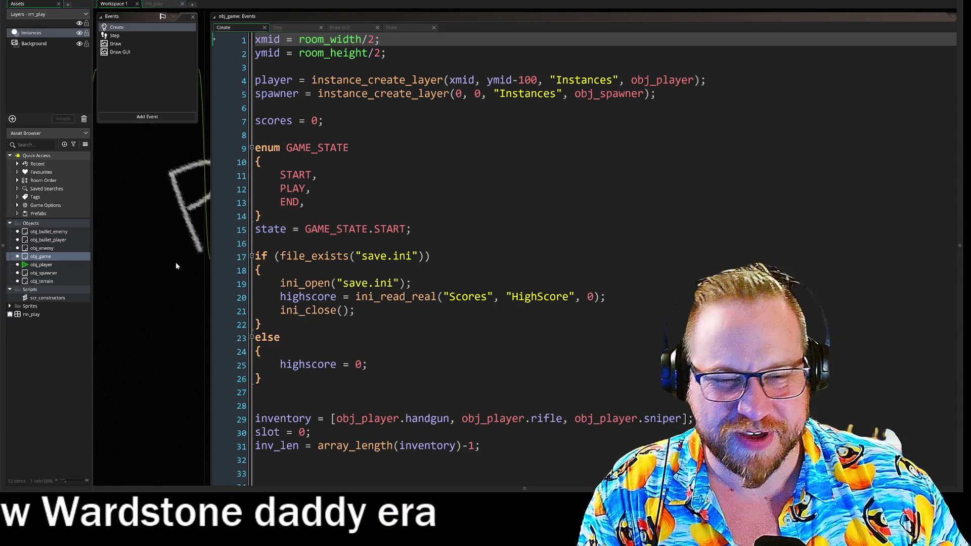
Scroll and pan the workspace to centre the Create code around the inventory array
scroll(175, 348, down, 5)
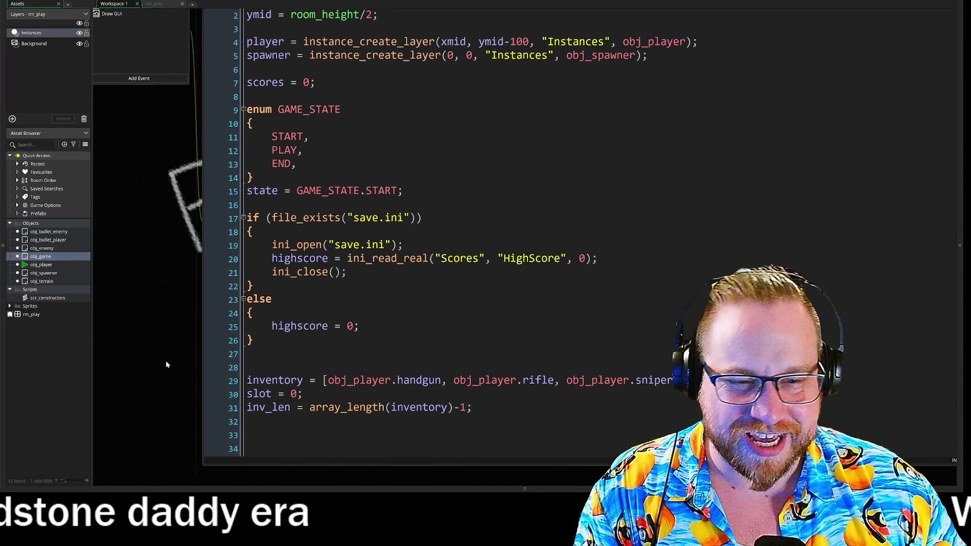
scroll(186, 272, right, 3)
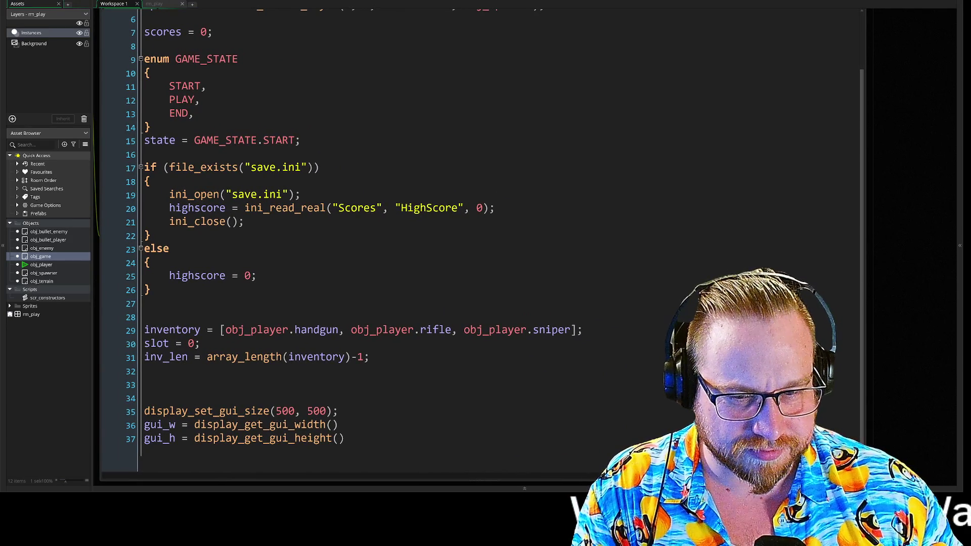
scroll(182, 178, left, 5)
scroll(182, 178, up, 3)
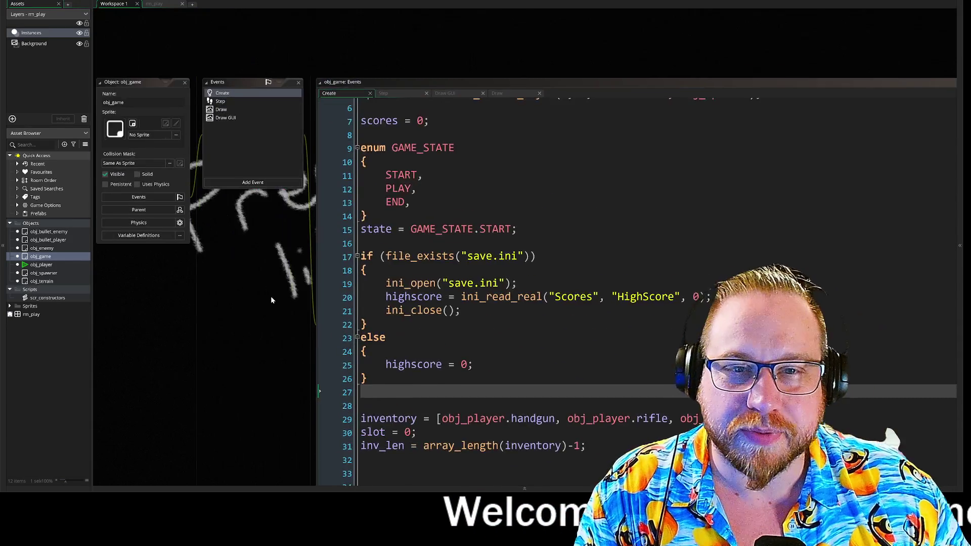
scroll(225, 289, down, 3)
scroll(223, 273, right, 3)
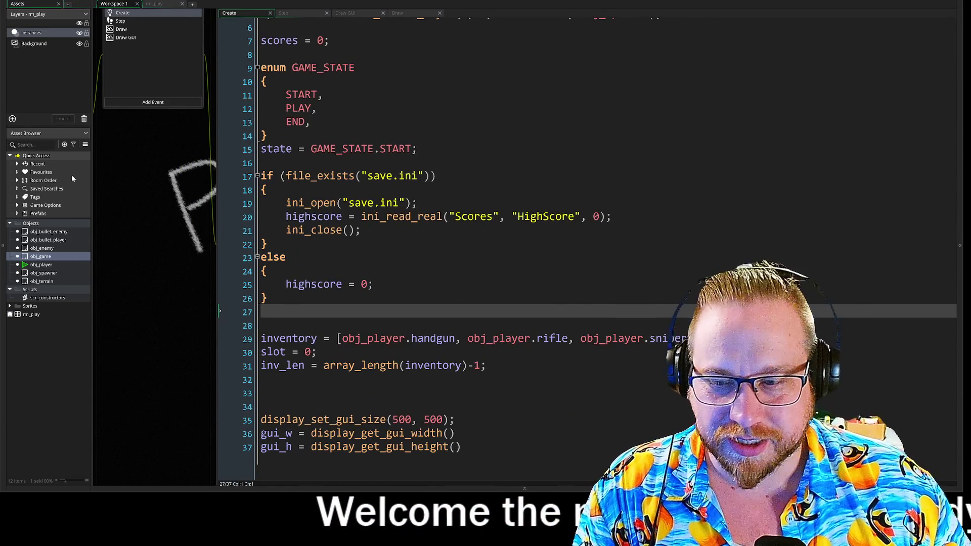
scroll(200, 262, up, 1)
scroll(200, 262, left, 2)
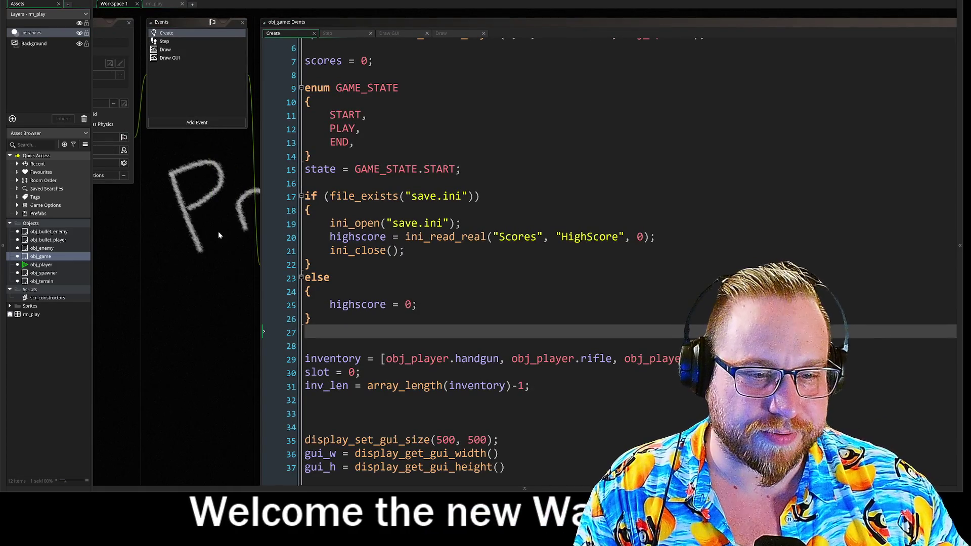
scroll(152, 268, up, 1)
scroll(152, 268, left, 1)
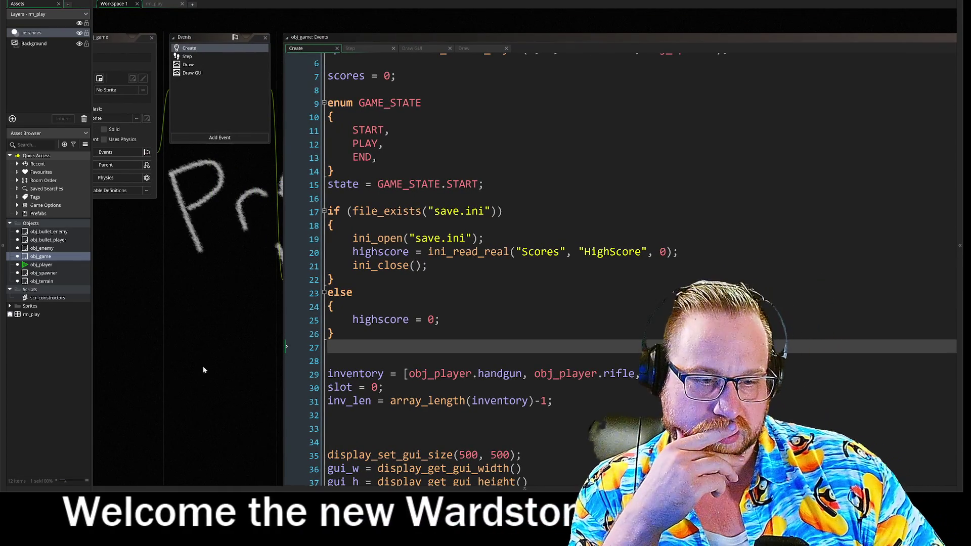
drag(328, 361, 640, 373)
click(382, 387)
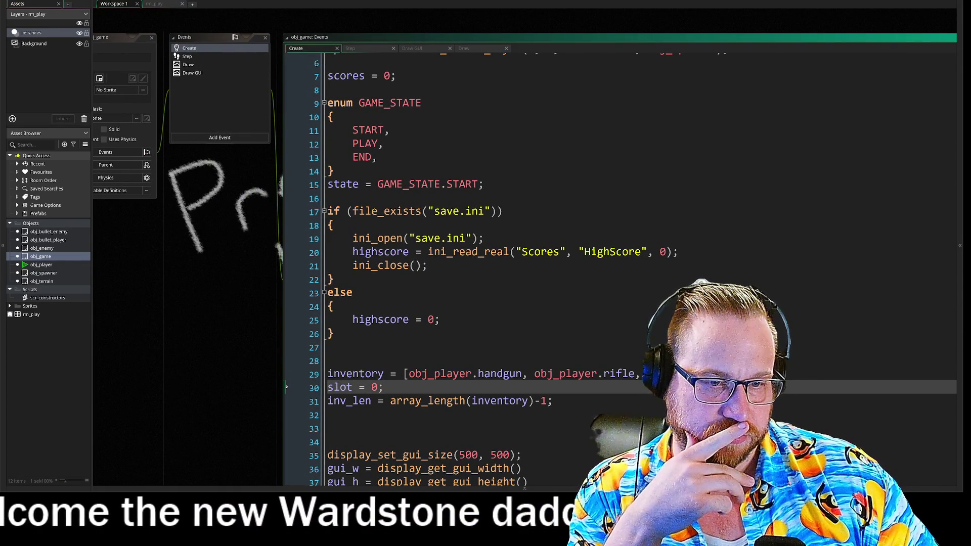
scroll(269, 343, down, 2)
scroll(269, 344, right, 2)
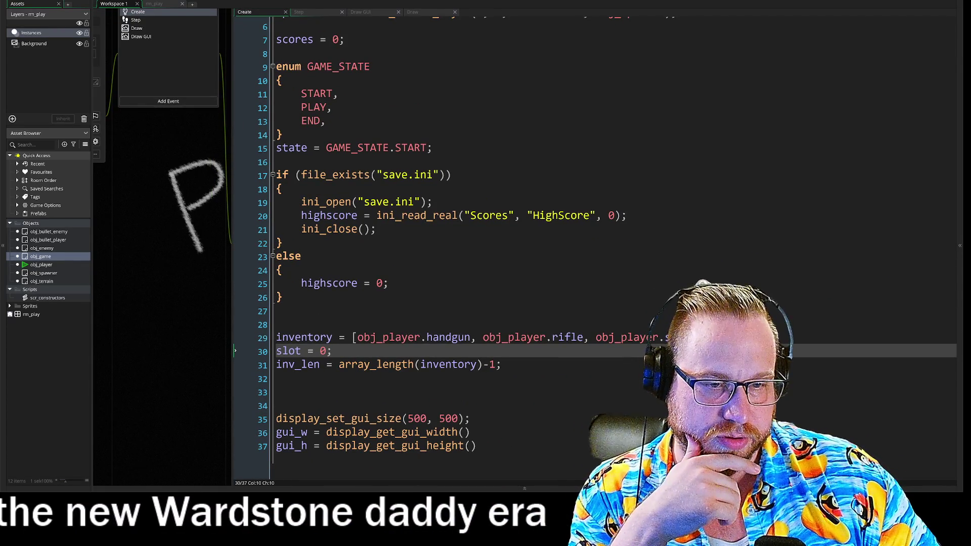
Delete the obj_player. prefixes so the inventory lists plain handgun, rifle, sniper
drag(357, 337, 427, 342)
key(BackSpace)
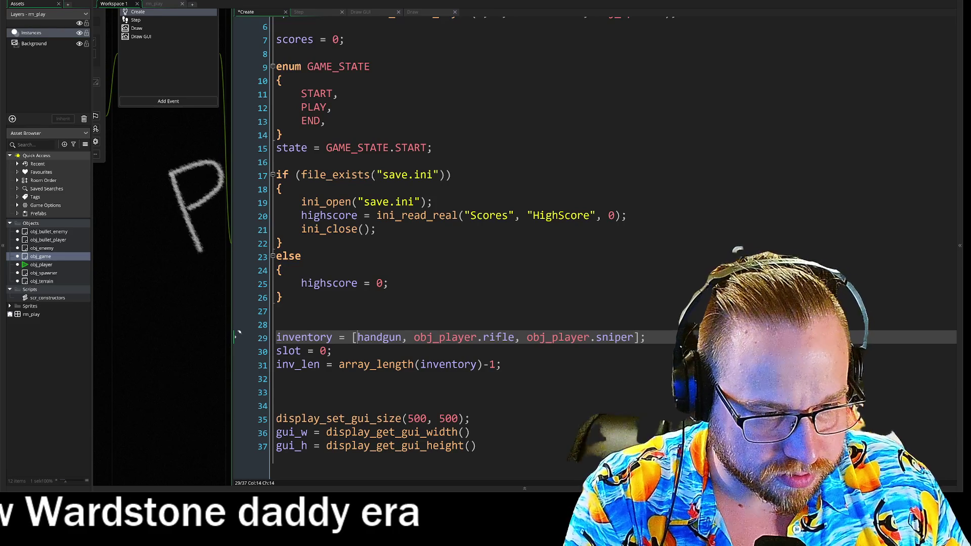
key(shift+Right)
key(shift+Right)
key(shift+Right)
key(BackSpace)
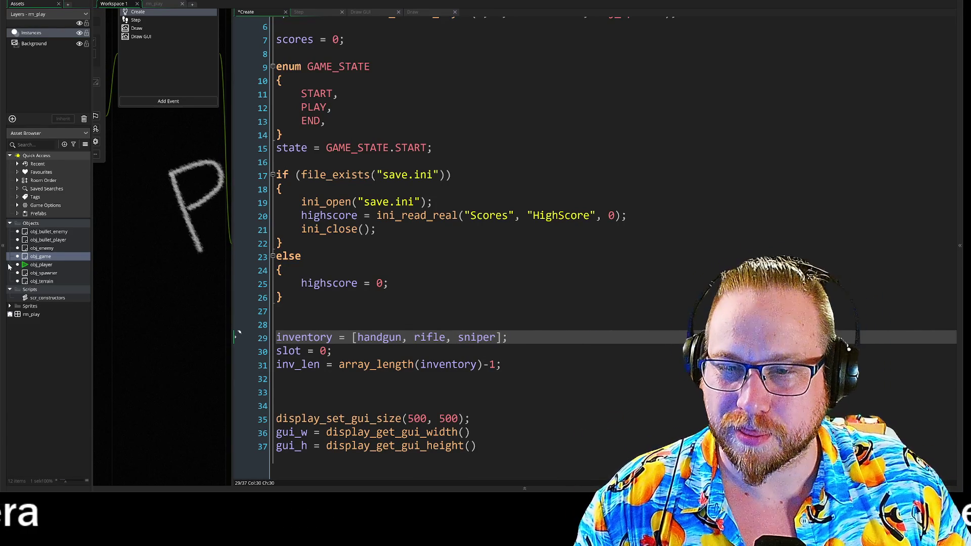
Open obj_player's Create event and select the three gun definitions on lines 1–3
double_click(32, 265)
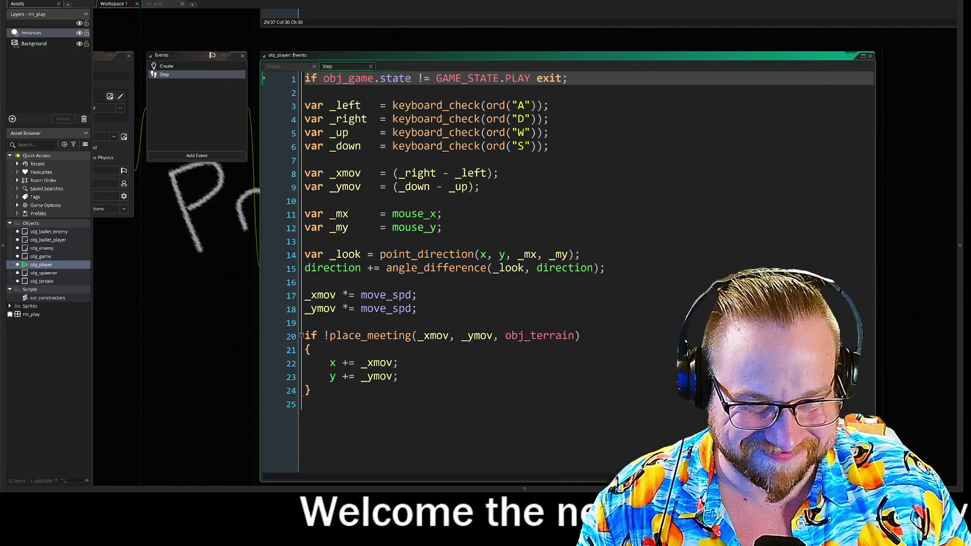
click(168, 67)
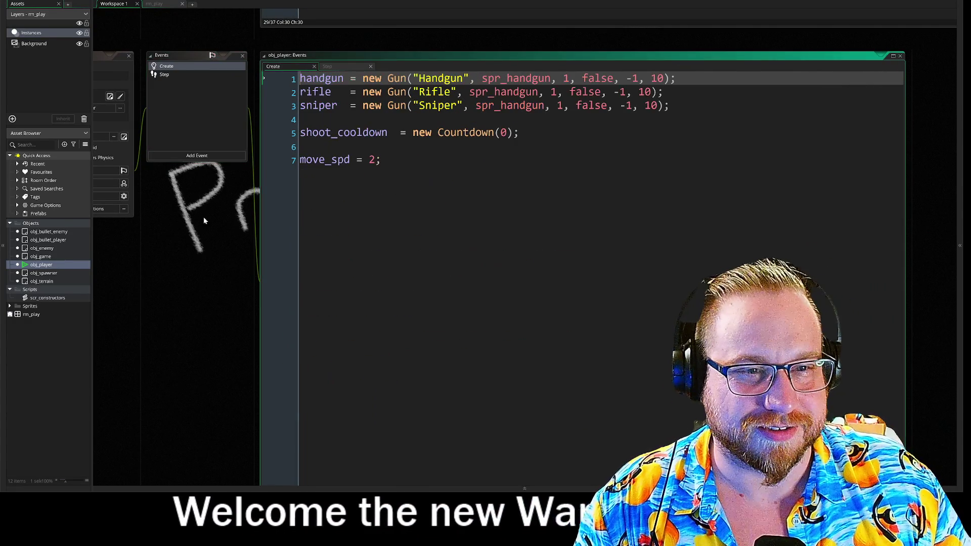
mouse_move(670, 107)
mouse_down()
mouse_move(335, 107)
mouse_move(268, 60)
mouse_up()
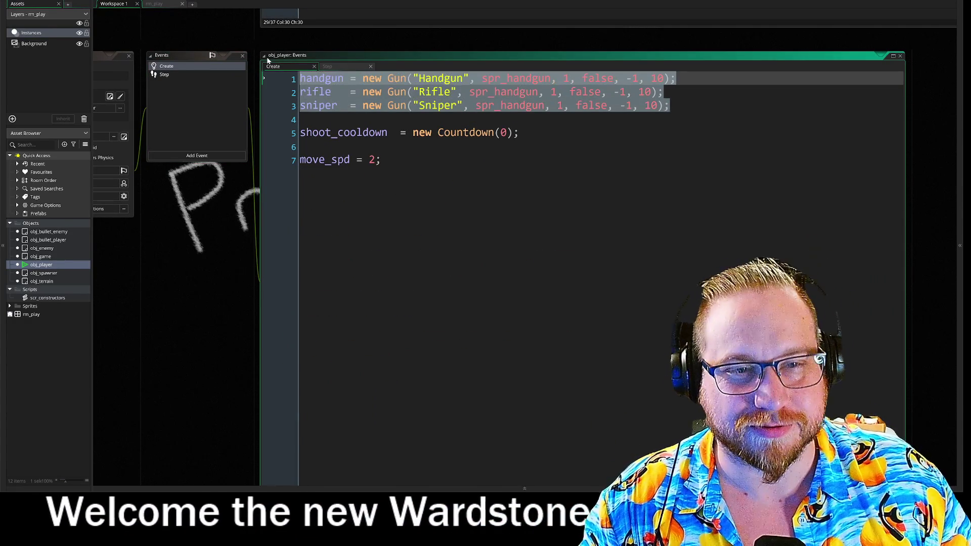